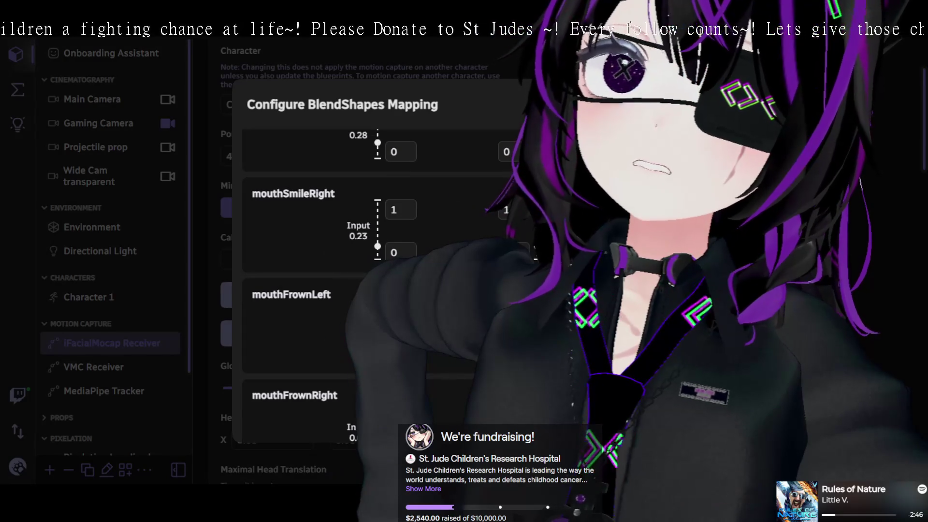
Scroll the BlendShapes mapping list down to the mouthPress entries, then close the mapping dialog.
scroll(382, 271, down, 3)
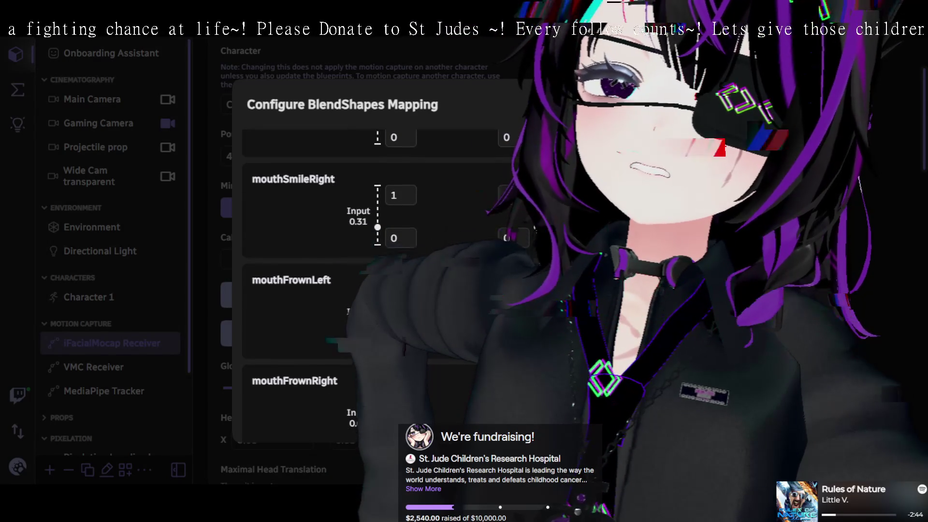
scroll(532, 234, down, 3)
scroll(532, 234, up, 3)
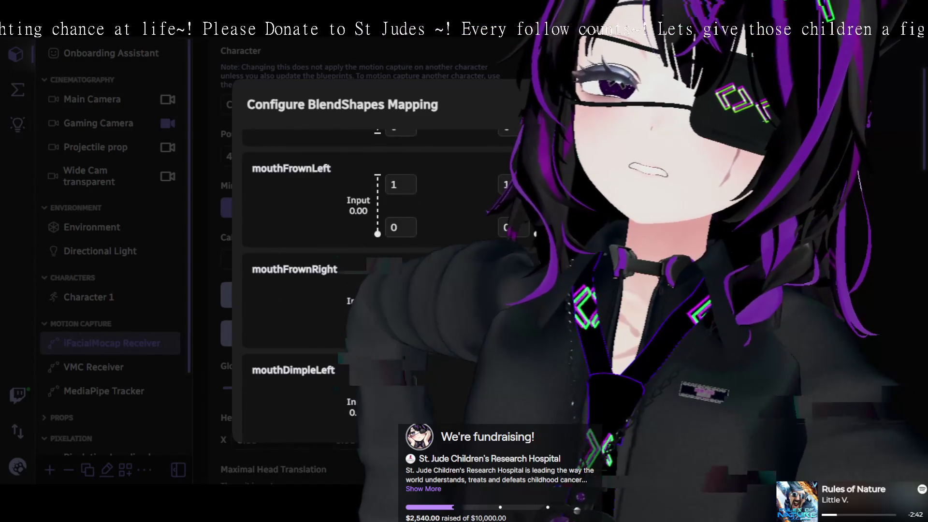
scroll(534, 234, down, 1)
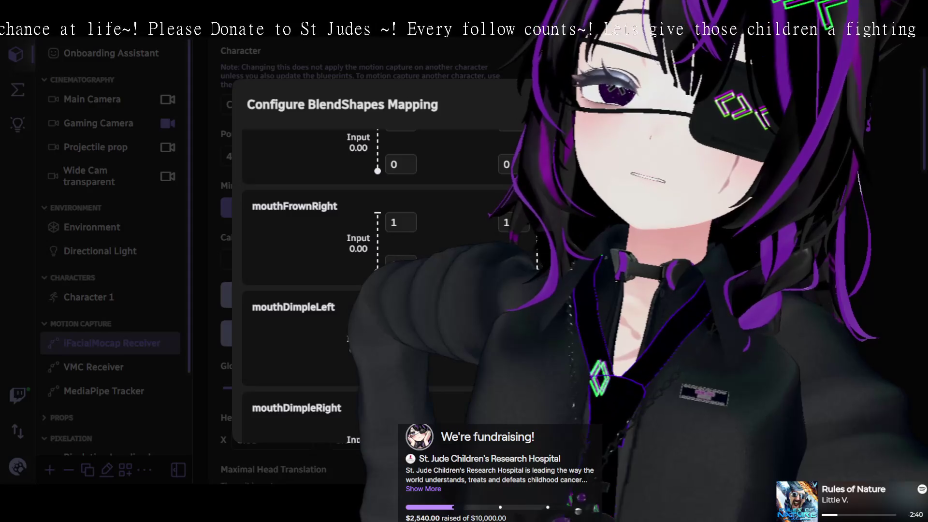
scroll(535, 237, down, 8)
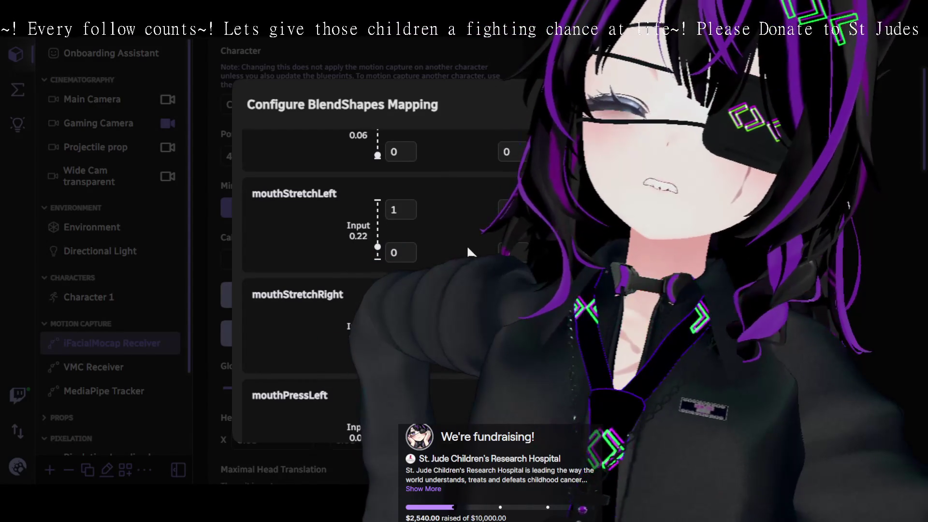
scroll(465, 245, down, 8)
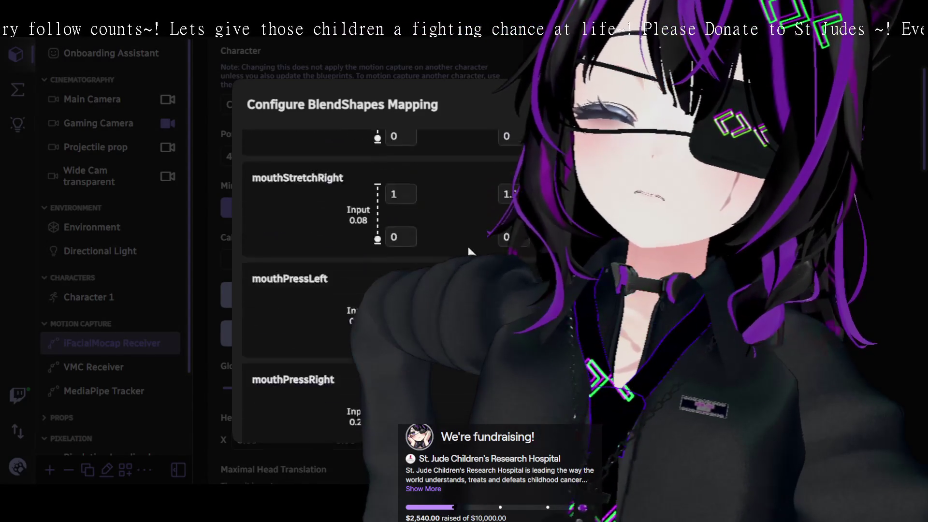
scroll(469, 251, up, 4)
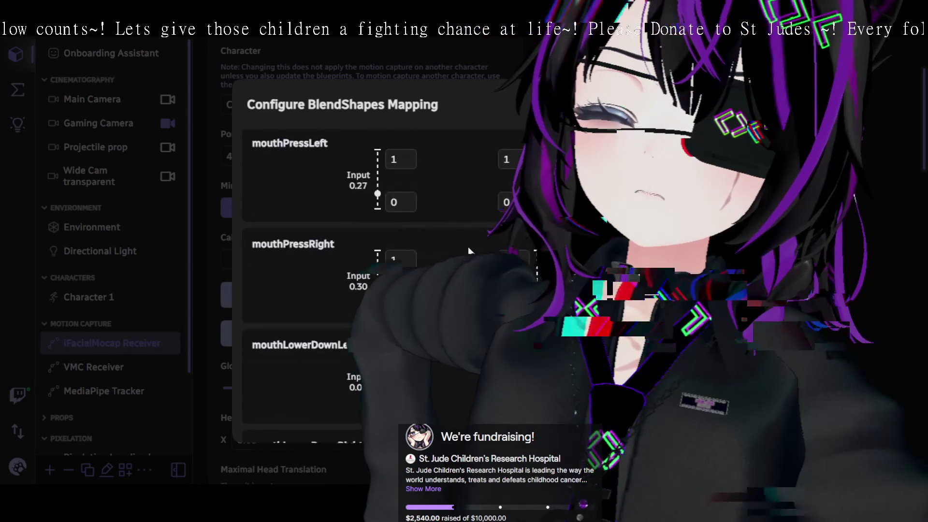
scroll(469, 250, up, 1)
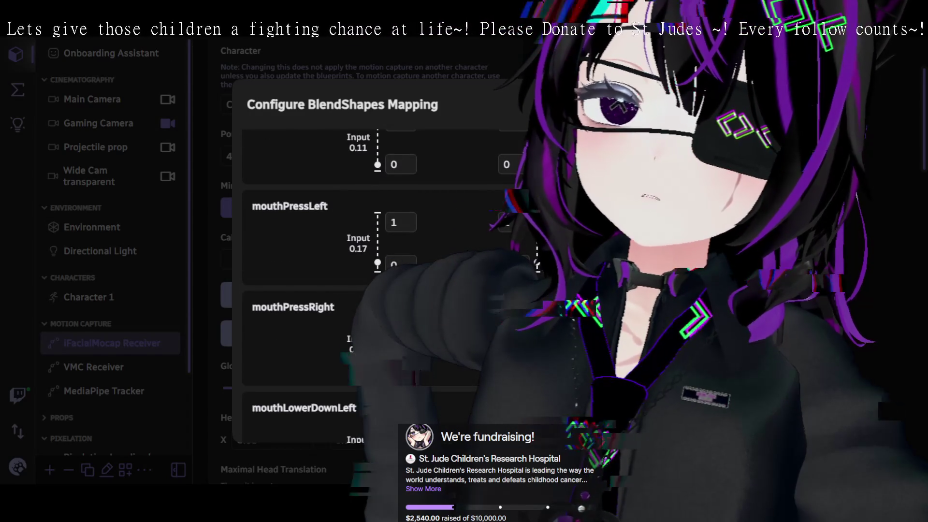
scroll(464, 251, up, 3)
scroll(463, 251, down, 5)
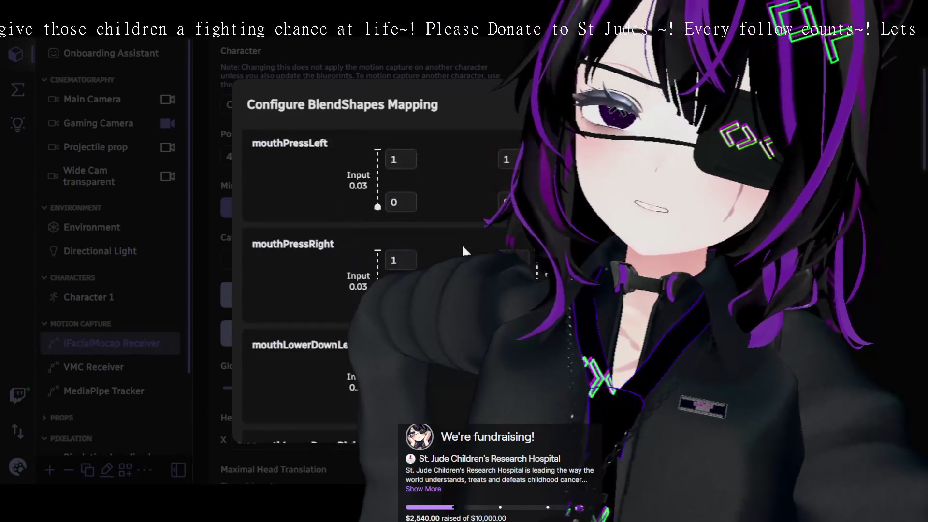
scroll(463, 252, down, 3)
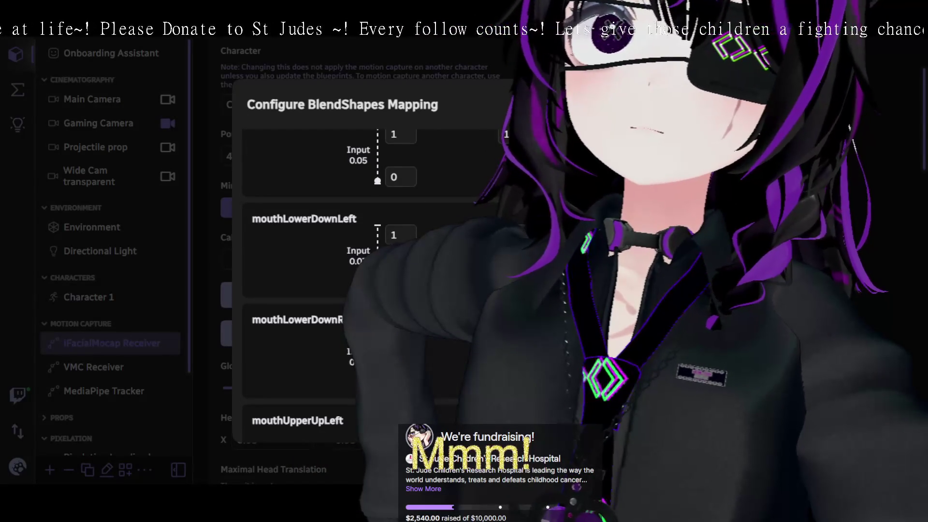
scroll(367, 286, up, 5)
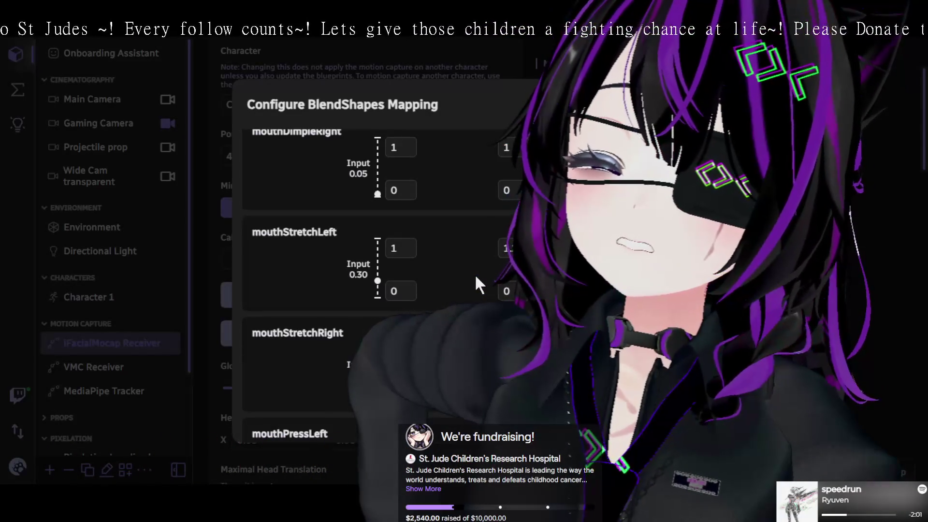
scroll(477, 277, up, 4)
scroll(477, 277, up, 4)
scroll(473, 278, down, 9)
scroll(473, 279, down, 4)
scroll(472, 278, up, 4)
scroll(472, 278, down, 4)
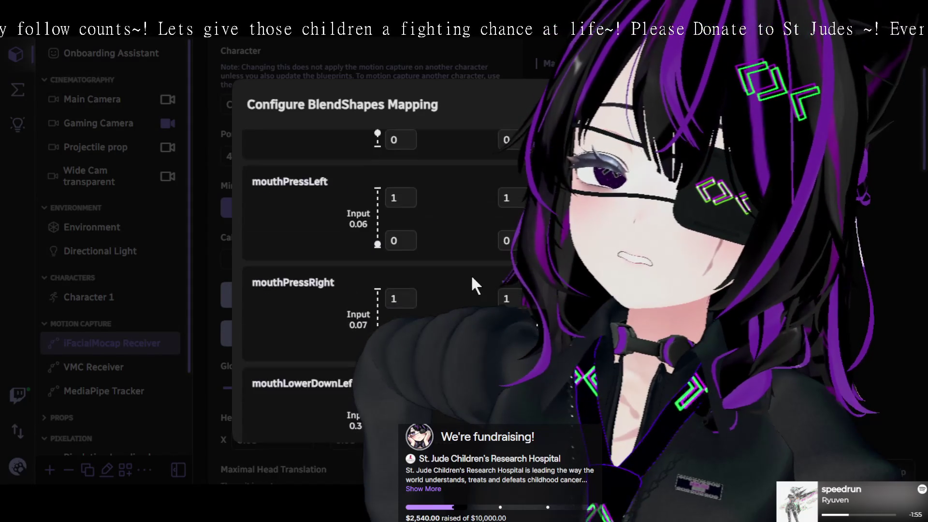
scroll(472, 278, down, 3)
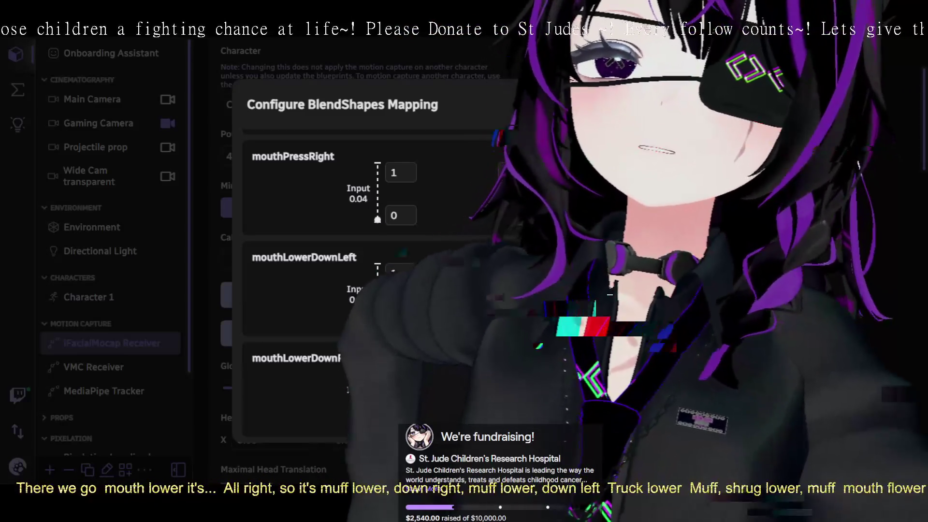
click(83, 309)
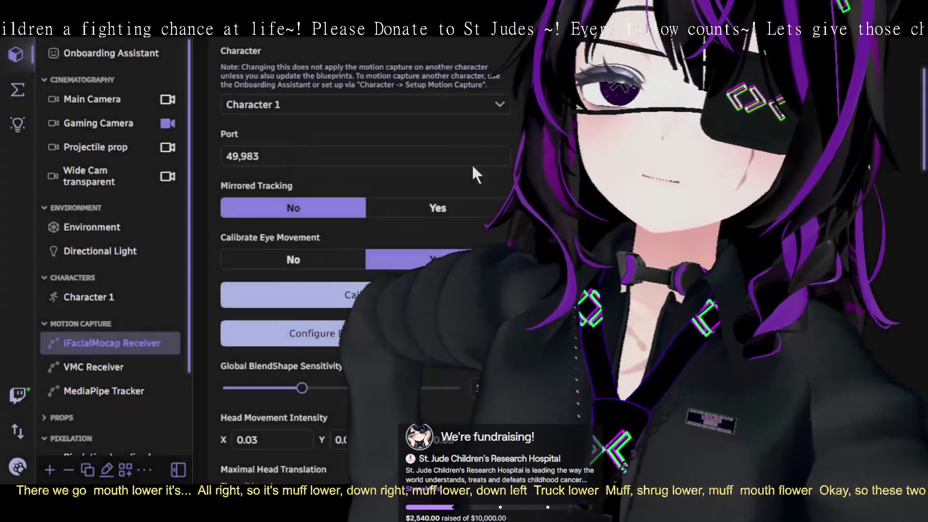
Select Character 1 and set the invalid condition's 'Use BlendShape Value From Face Tracking' to Yes.
click(84, 299)
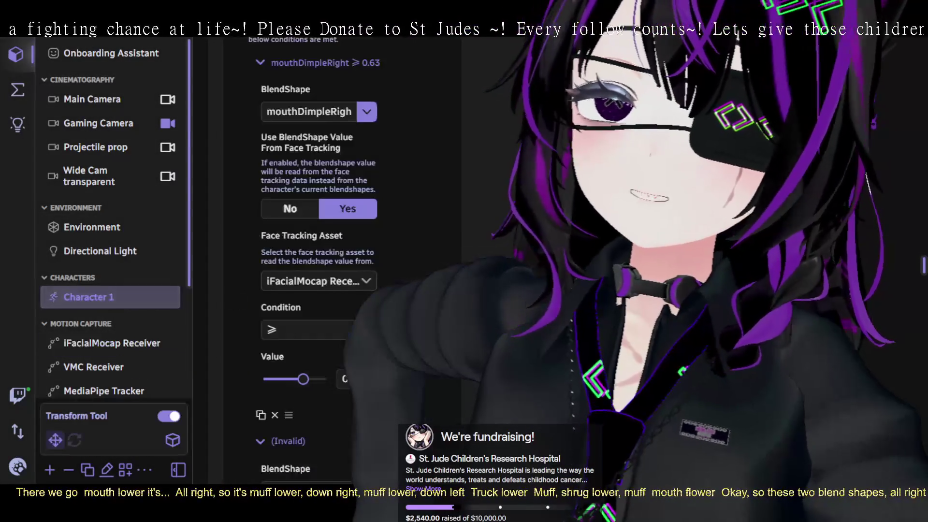
scroll(402, 260, down, 8)
scroll(325, 321, up, 3)
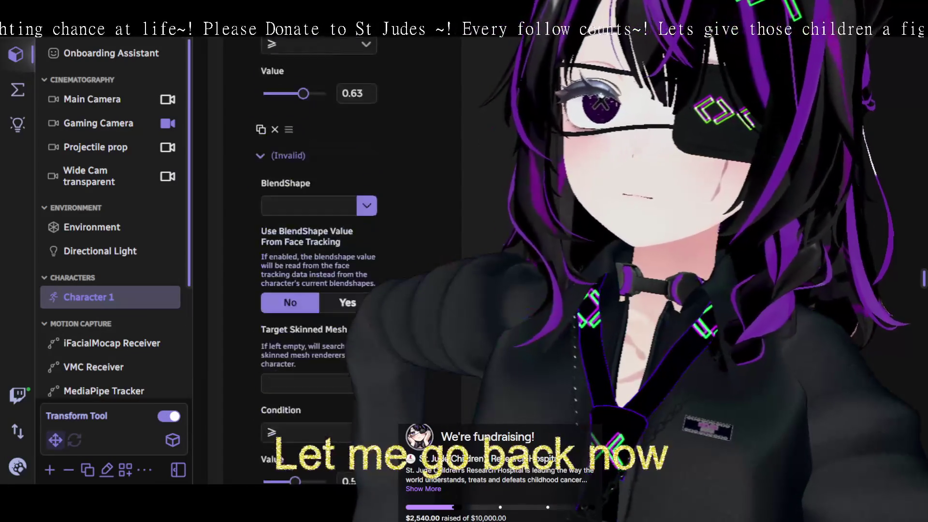
click(342, 336)
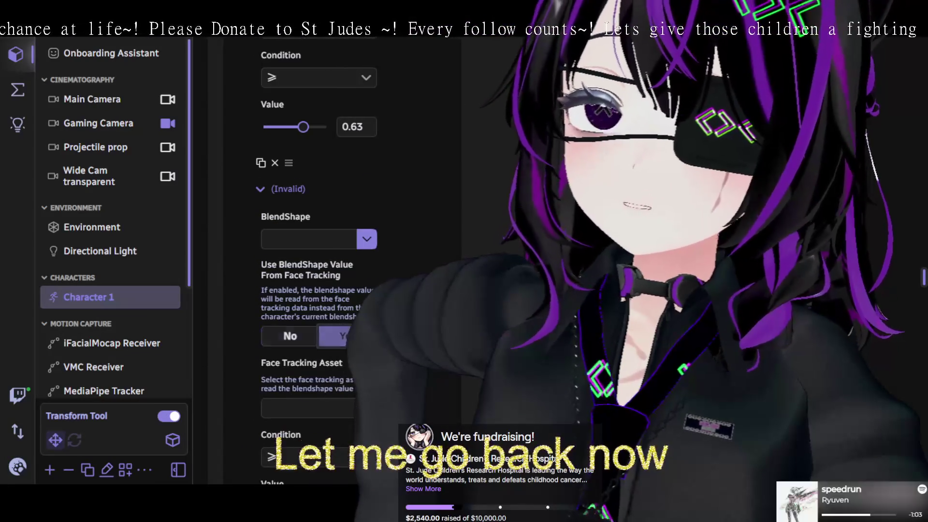
Choose iFacialMocap Receiver as the condition's face tracking asset.
click(306, 239)
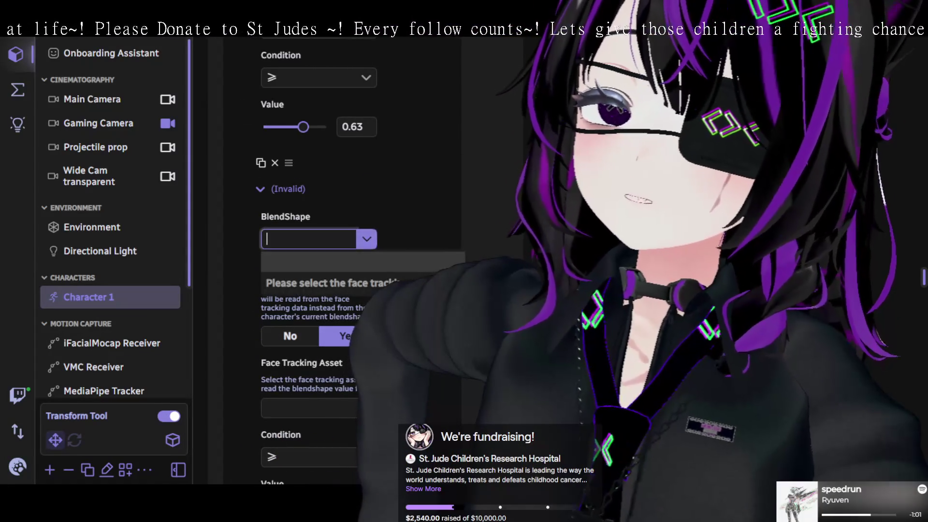
click(310, 409)
click(310, 408)
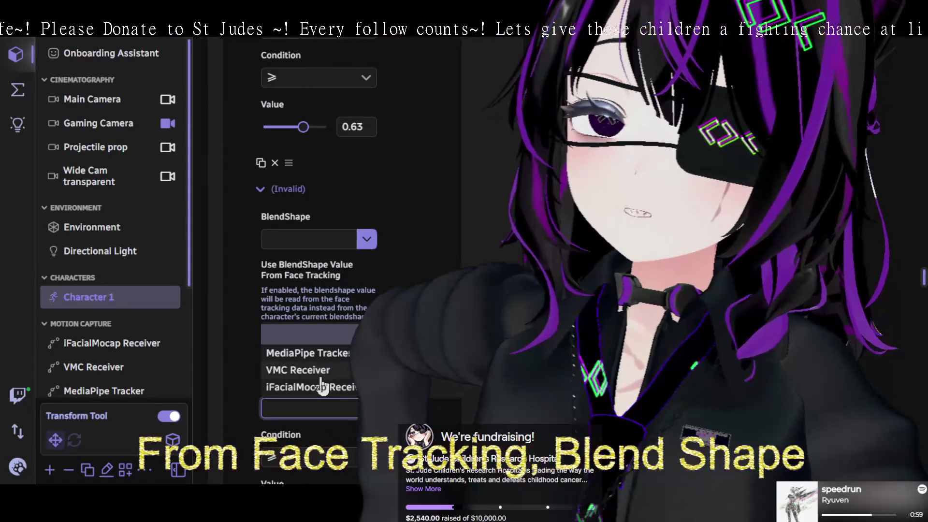
click(348, 384)
Open the condition's BlendShape dropdown and browse the available blendshapes.
click(329, 240)
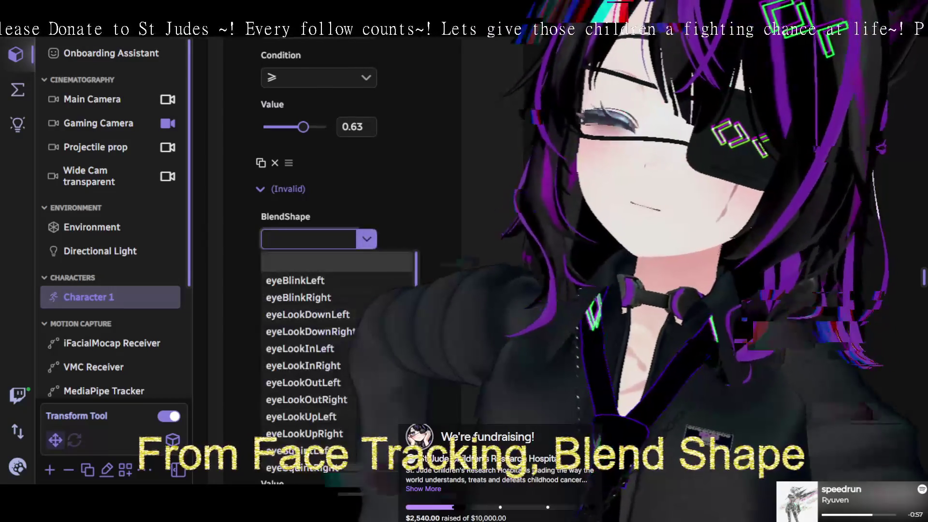
scroll(356, 325, down, 5)
scroll(356, 325, down, 10)
scroll(356, 324, up, 8)
scroll(356, 325, down, 2)
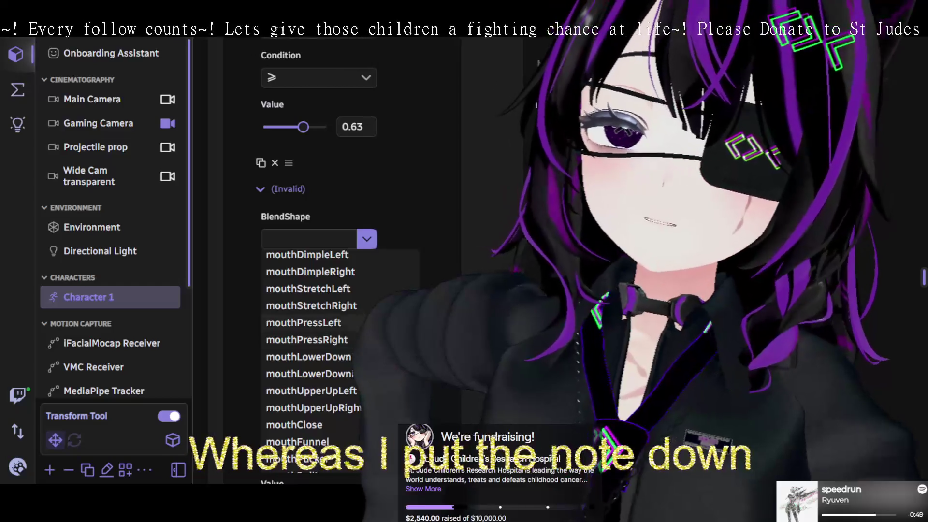
scroll(312, 358, down, 5)
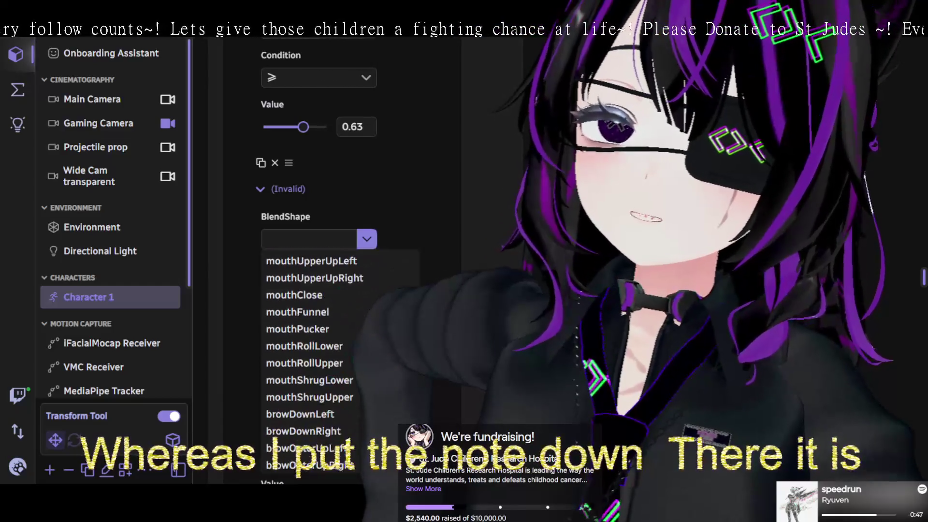
scroll(311, 358, up, 3)
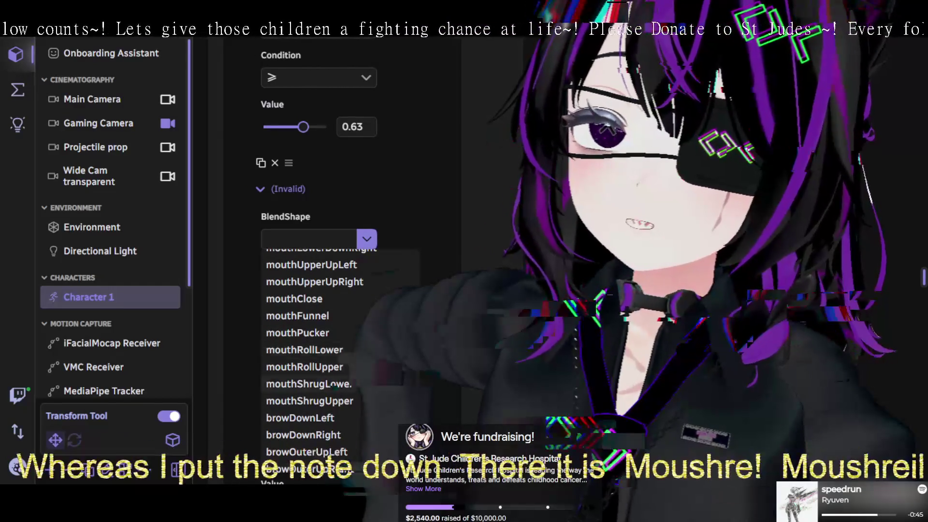
scroll(312, 358, down, 3)
scroll(312, 358, up, 6)
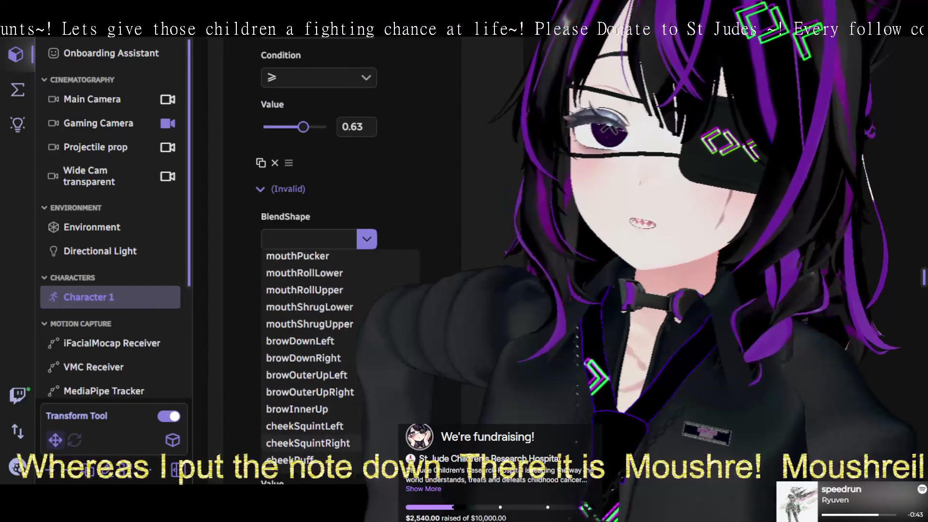
scroll(312, 387, up, 1)
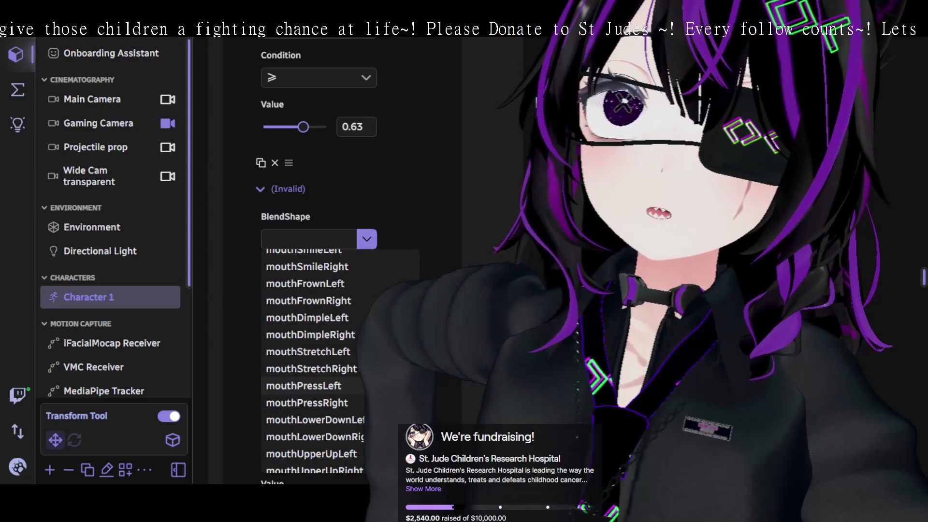
scroll(312, 386, up, 2)
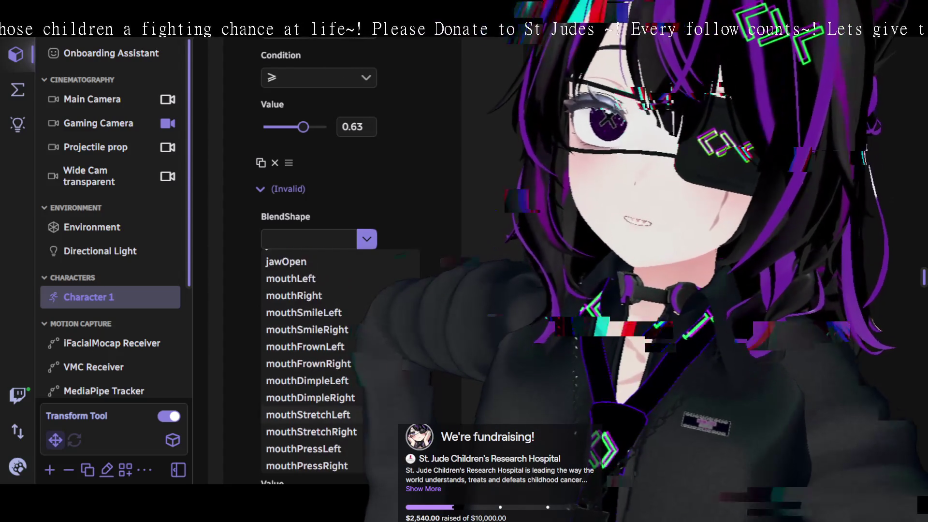
scroll(312, 382, up, 5)
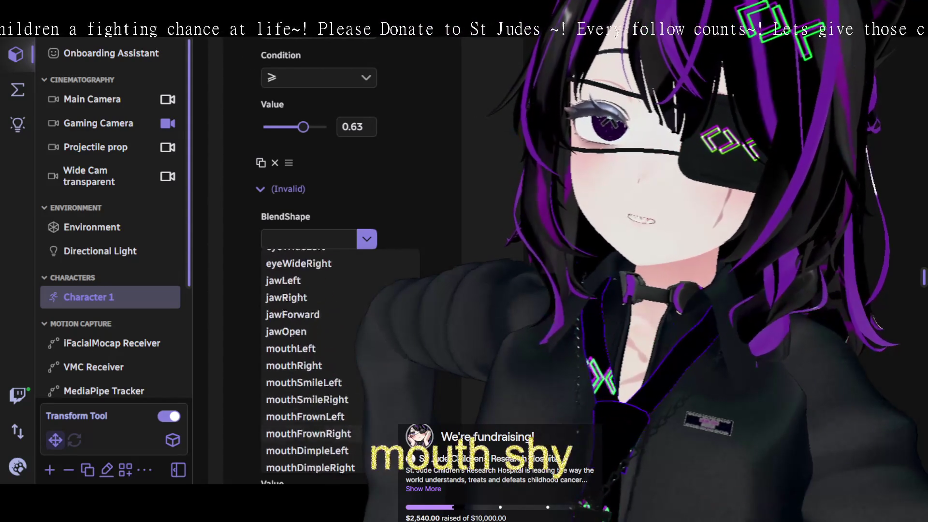
scroll(311, 381, up, 2)
scroll(312, 382, down, 8)
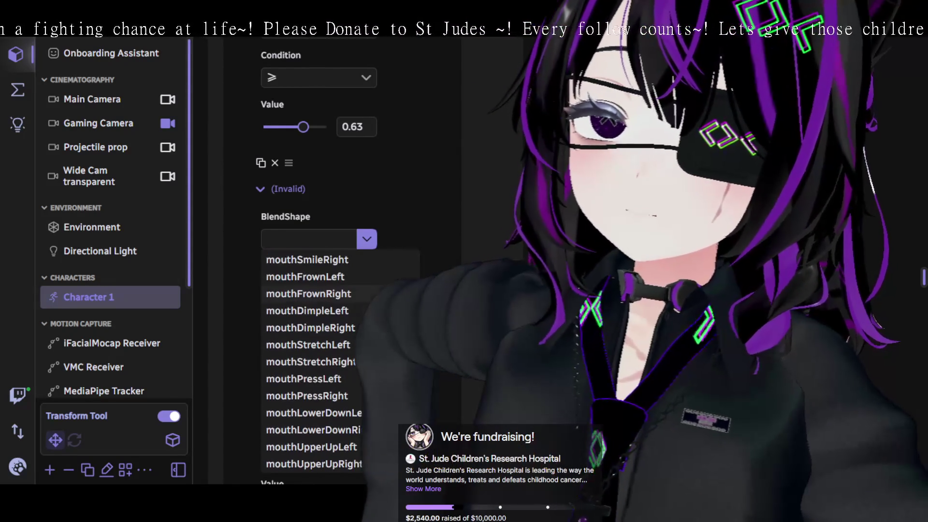
scroll(312, 382, down, 2)
scroll(312, 382, up, 2)
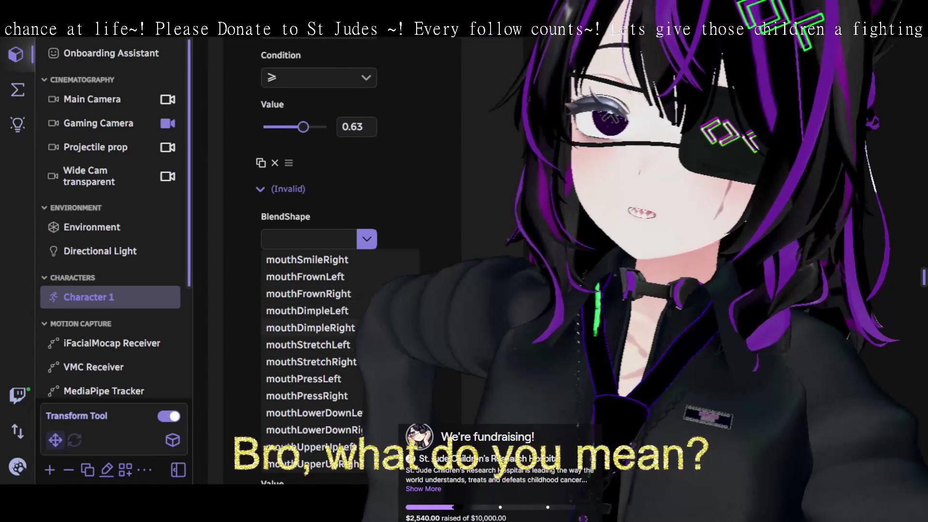
scroll(311, 382, down, 5)
scroll(312, 367, down, 5)
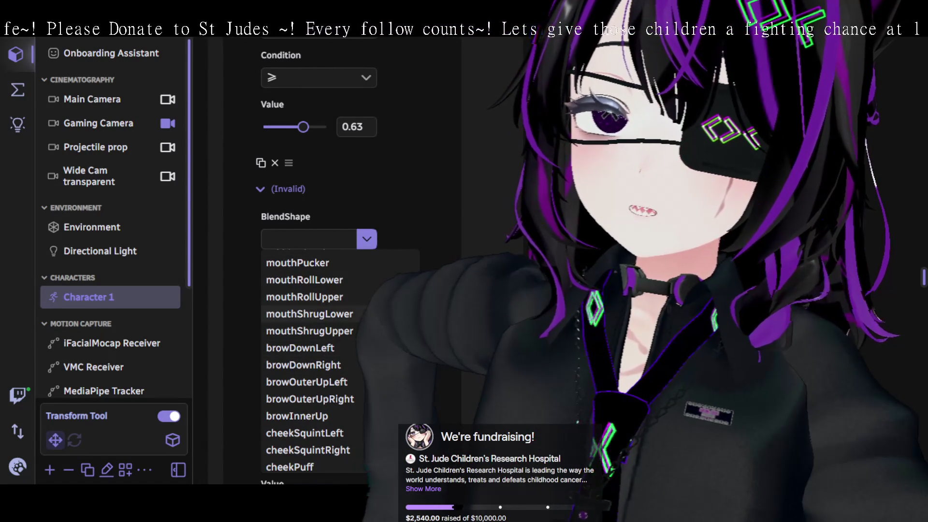
scroll(309, 314, down, 8)
Pick eyeLookDownLeft as the condition's blendshape and set its threshold to 0.55.
click(300, 313)
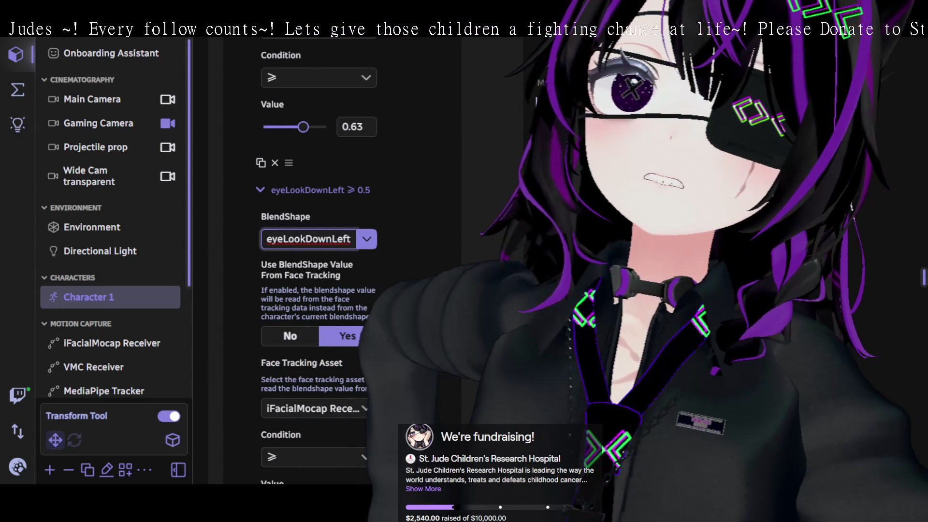
scroll(319, 261, down, 3)
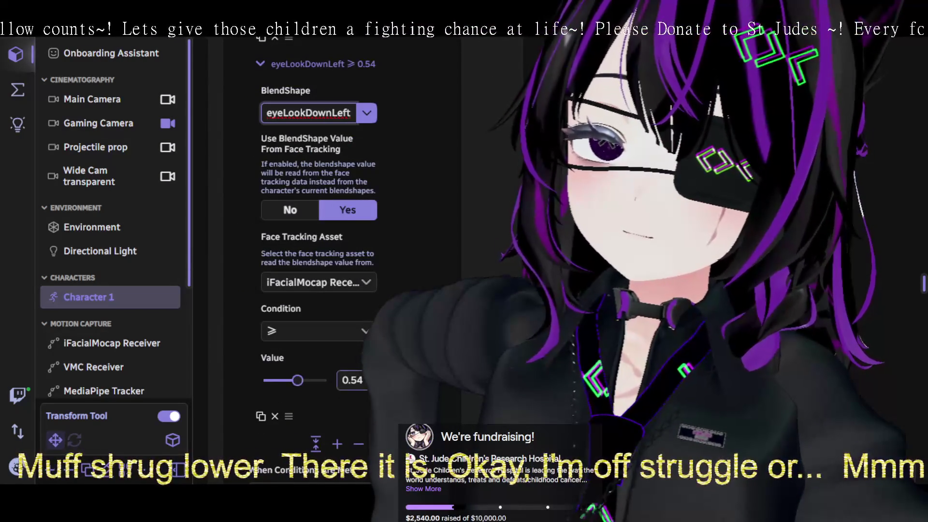
click(352, 380)
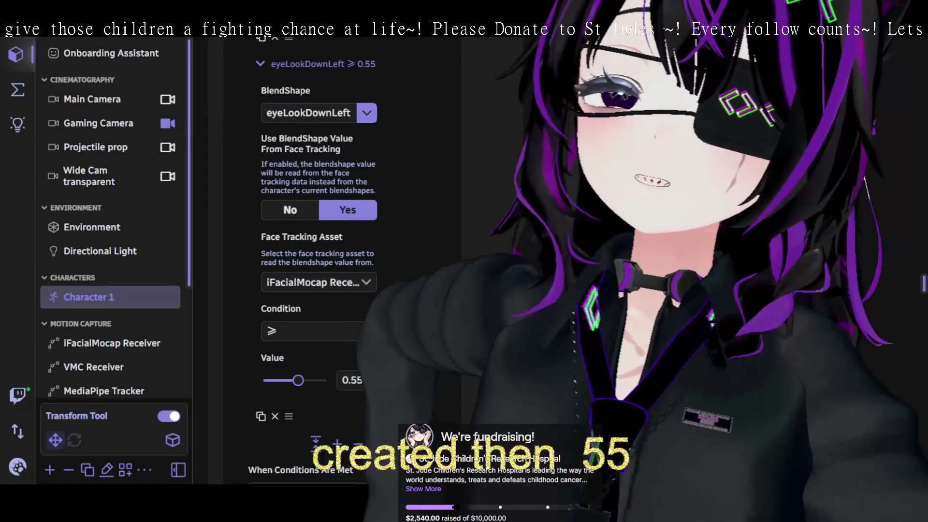
Scroll to the mouthDimpleRight condition and open its BlendShape list.
scroll(319, 261, down, 3)
scroll(319, 261, up, 8)
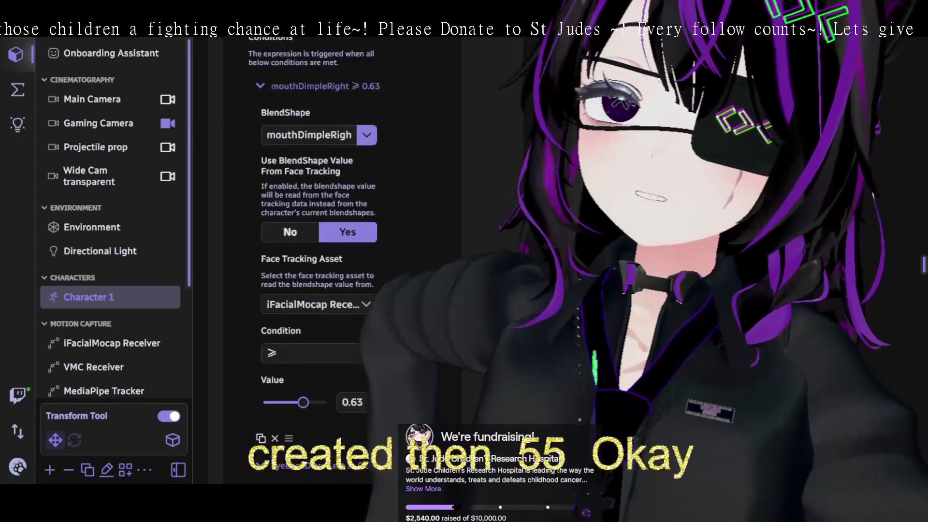
scroll(396, 263, up, 5)
scroll(395, 263, down, 3)
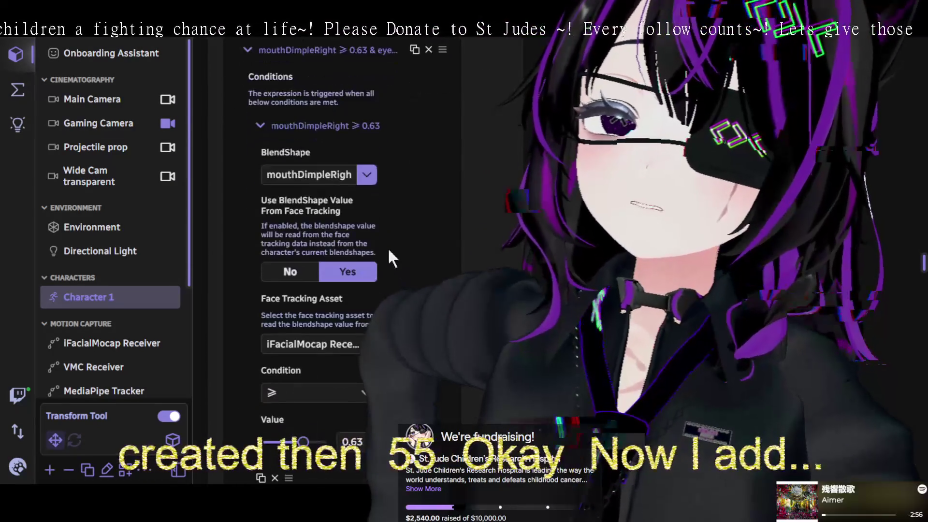
click(367, 177)
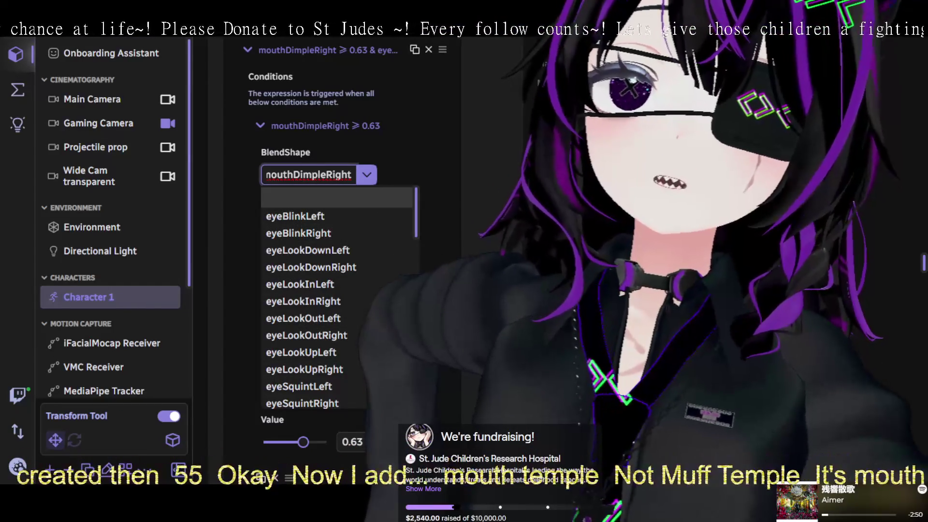
Replace mouthDimpleRight with mouthLowerDownLeft as the first condition's blendshape.
scroll(342, 264, down, 4)
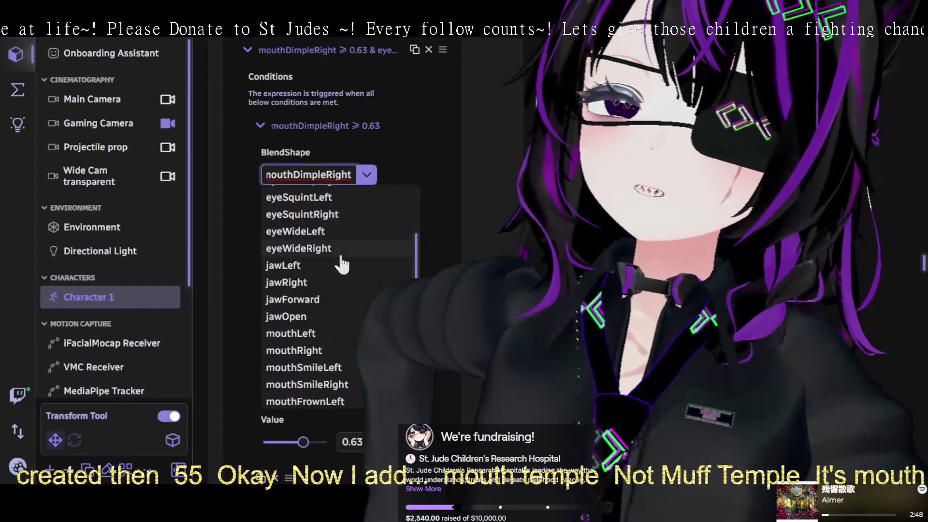
scroll(344, 257, down, 4)
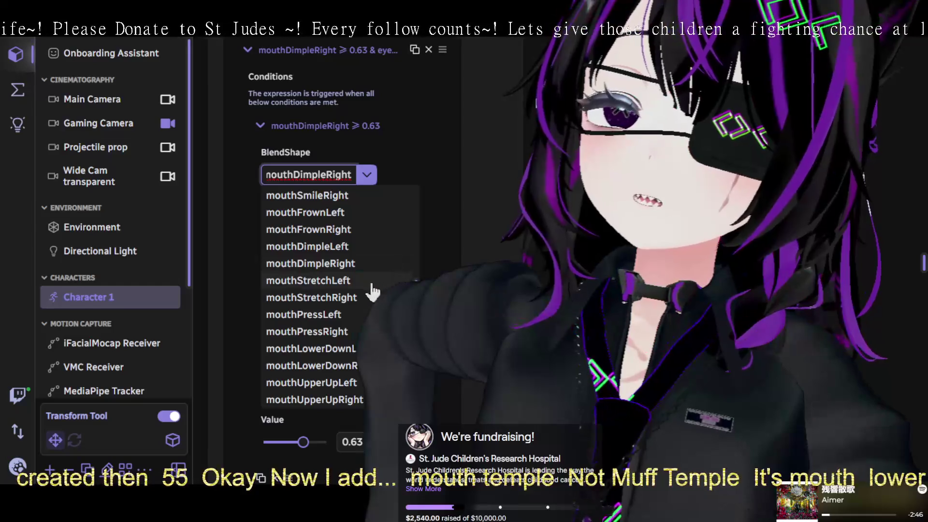
scroll(358, 263, down, 5)
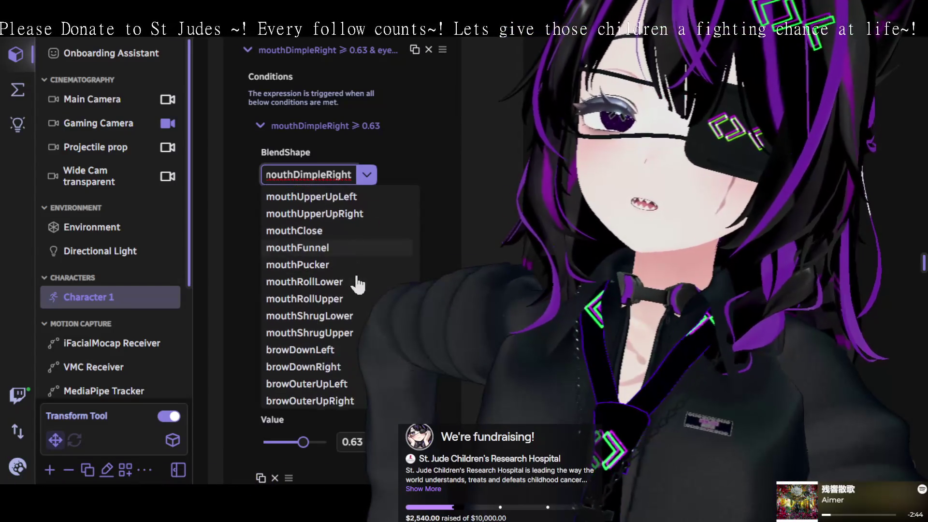
scroll(357, 284, down, 3)
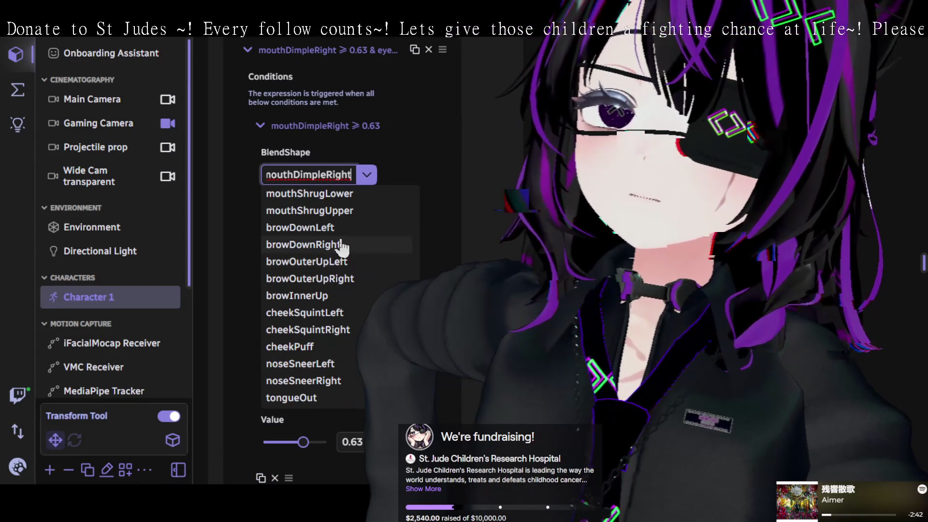
scroll(347, 350, up, 7)
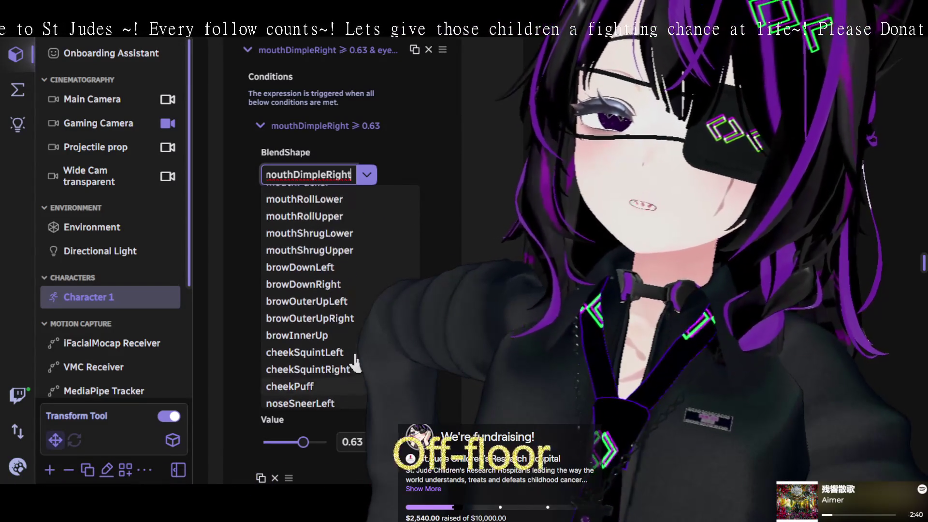
scroll(346, 338, up, 7)
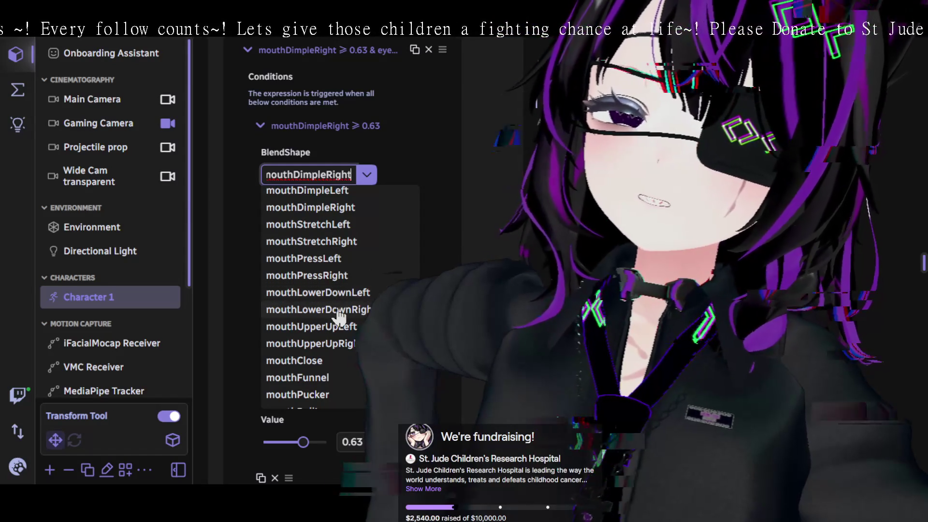
click(338, 296)
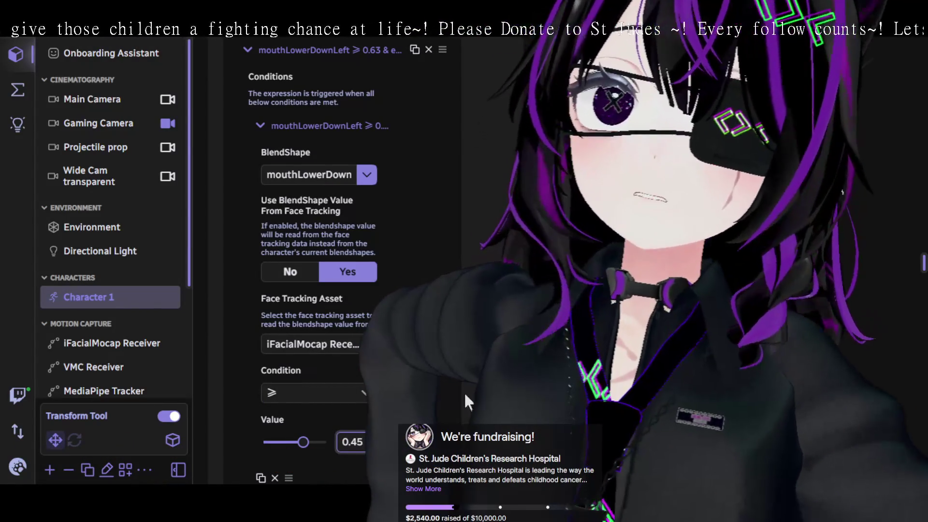
Commit the 0.45 mouthLowerDownLeft threshold, then enter and exit the Cringe expression to test it.
key(Return)
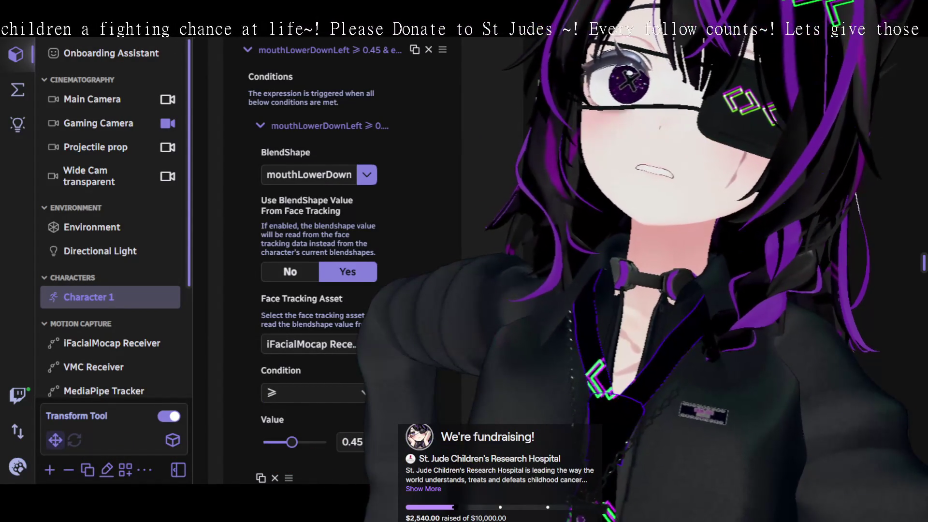
scroll(319, 261, up, 10)
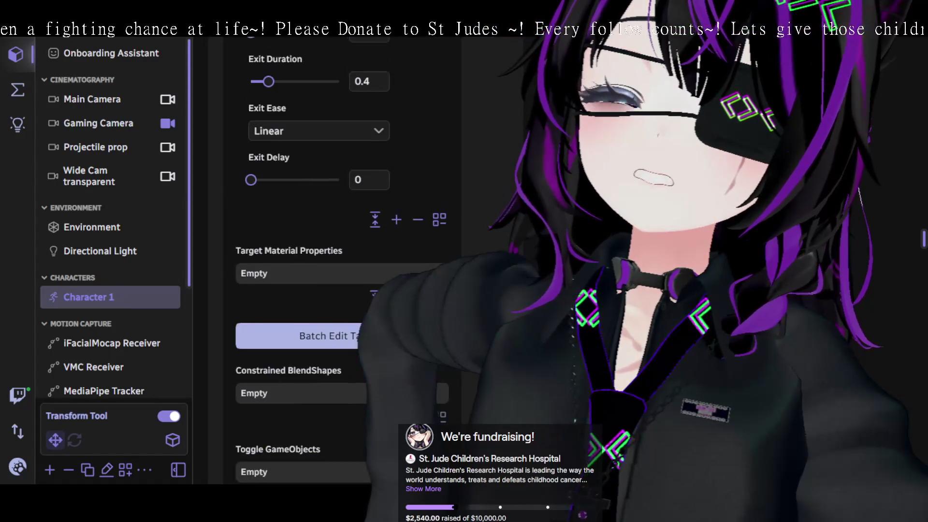
scroll(342, 276, up, 10)
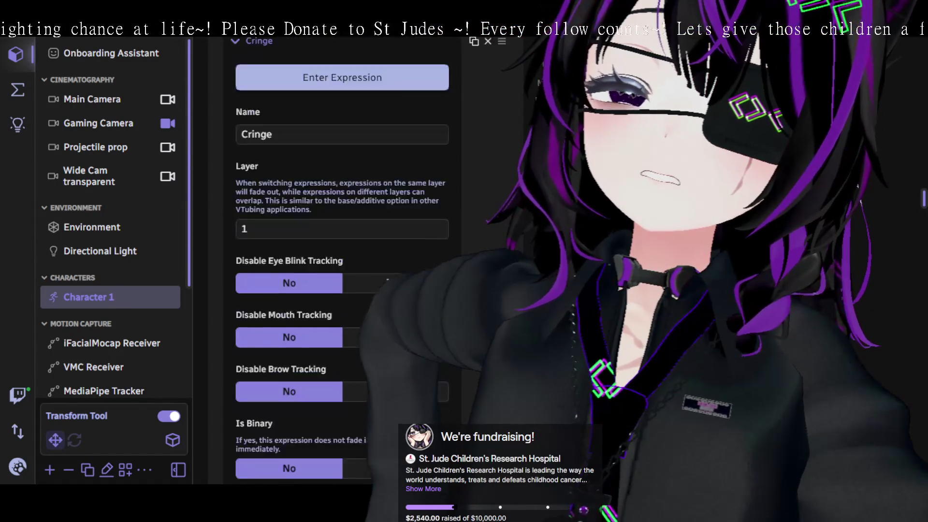
scroll(342, 261, up, 1)
click(348, 290)
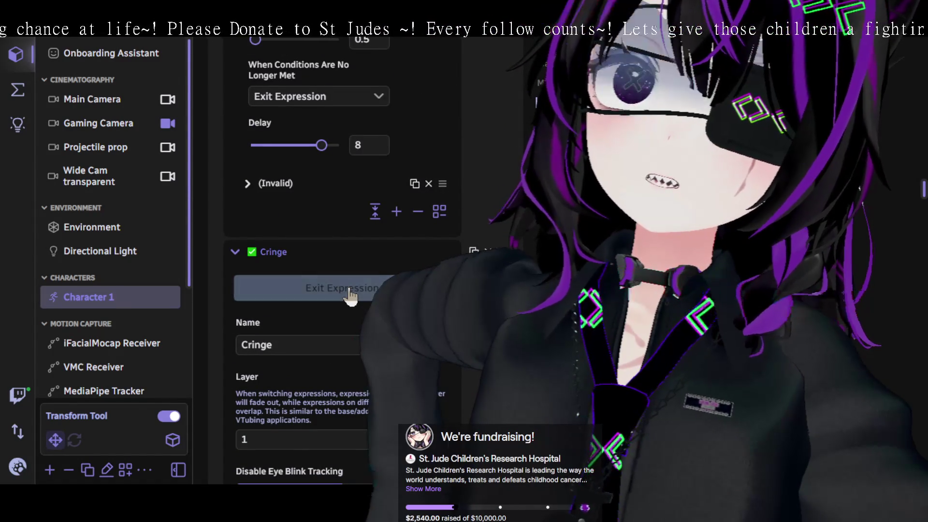
click(349, 290)
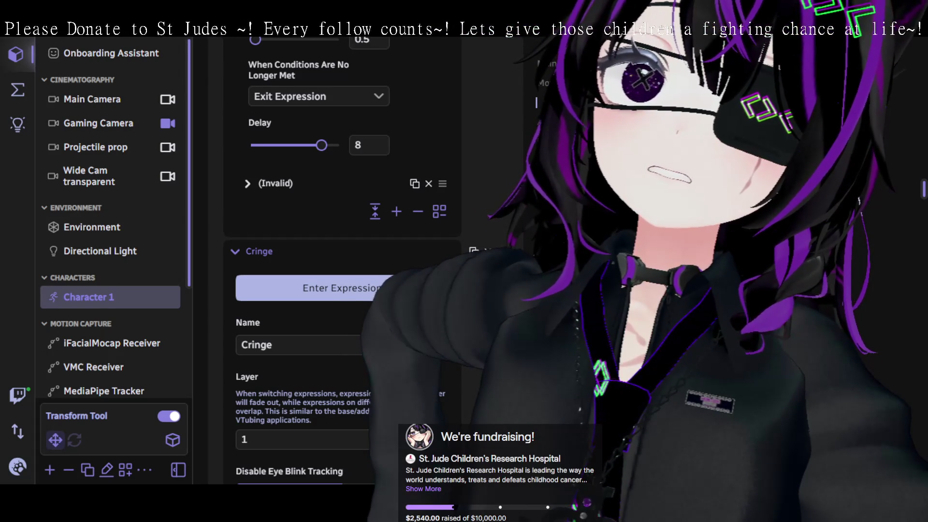
scroll(342, 283, down, 15)
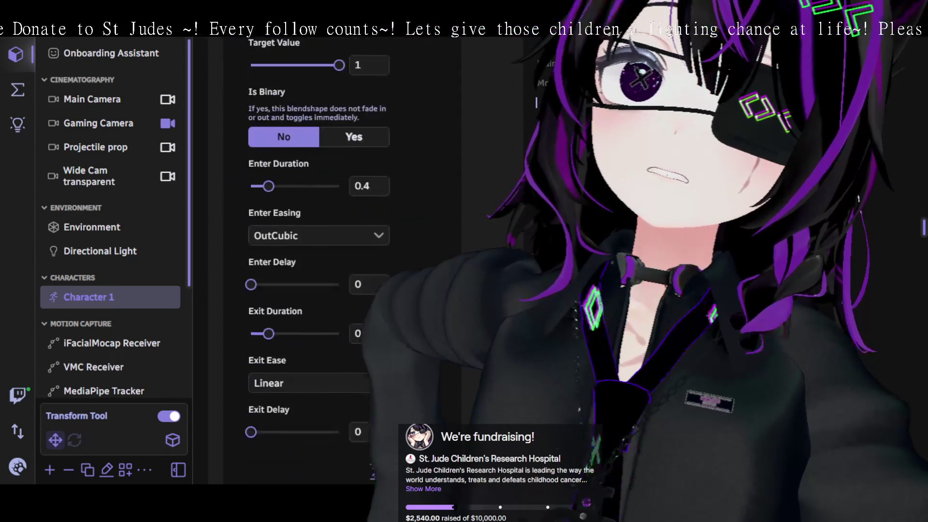
Review the Cringe conditions and 2-second exit delay, then open the eyeLookDownLeft BlendShape dropdown.
scroll(342, 278, down, 15)
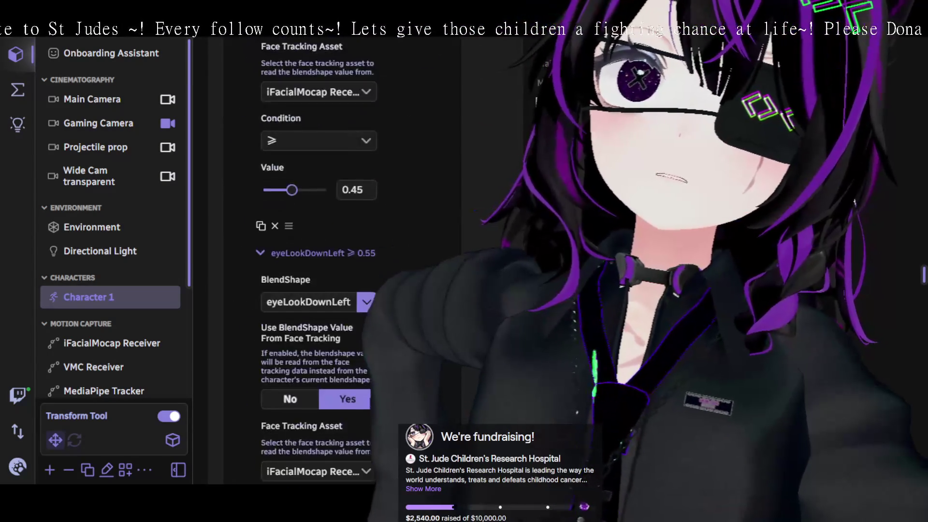
scroll(456, 413, down, 3)
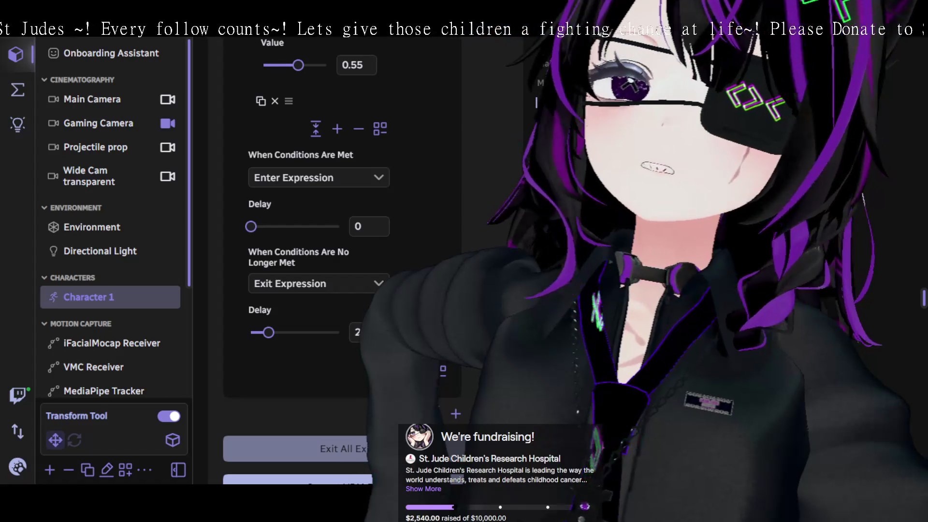
scroll(343, 218, up, 1)
scroll(268, 333, down, 1)
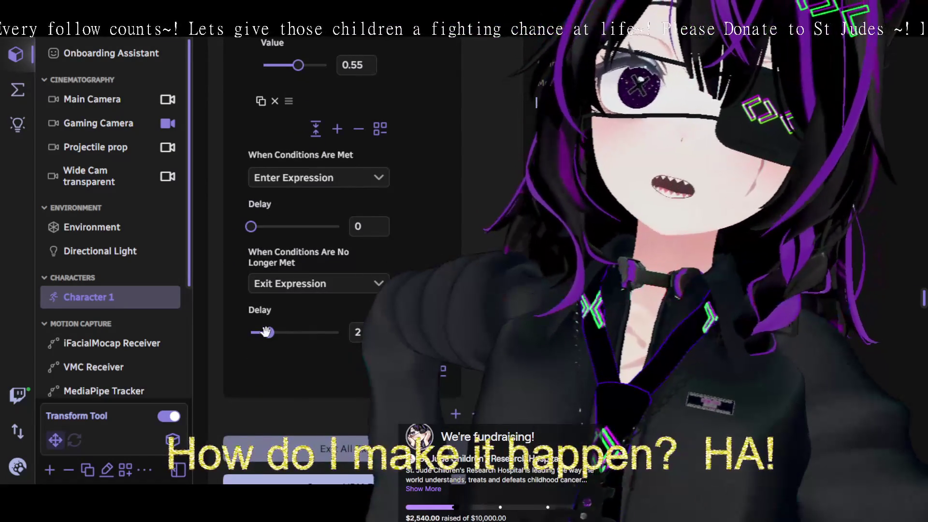
scroll(287, 332, up, 5)
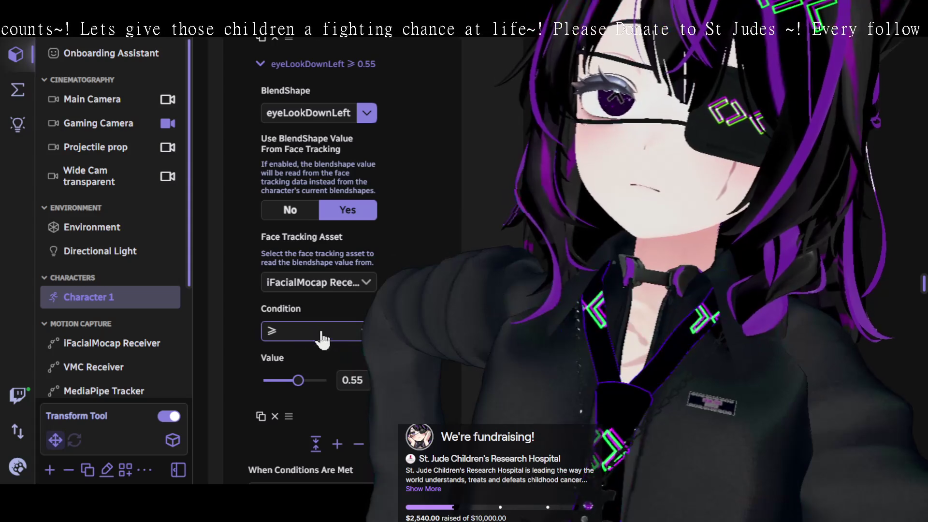
scroll(314, 338, up, 7)
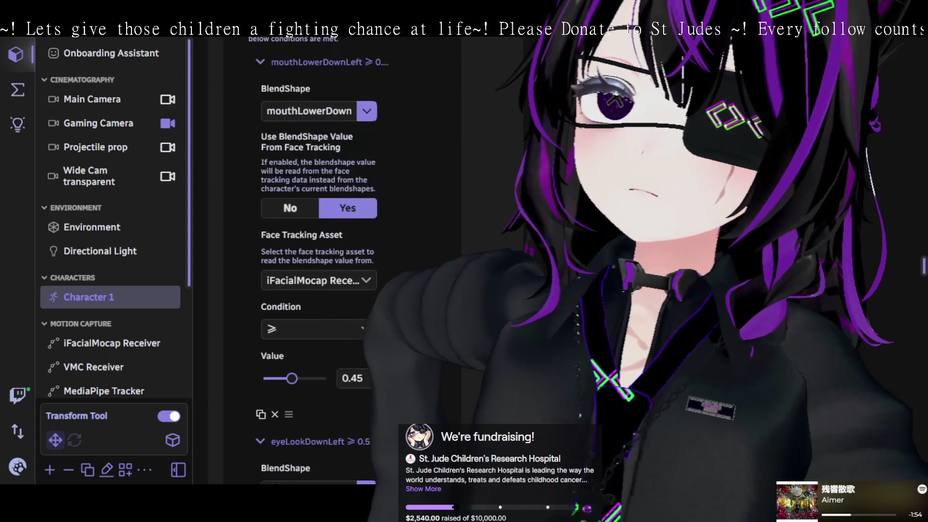
scroll(316, 261, down, 4)
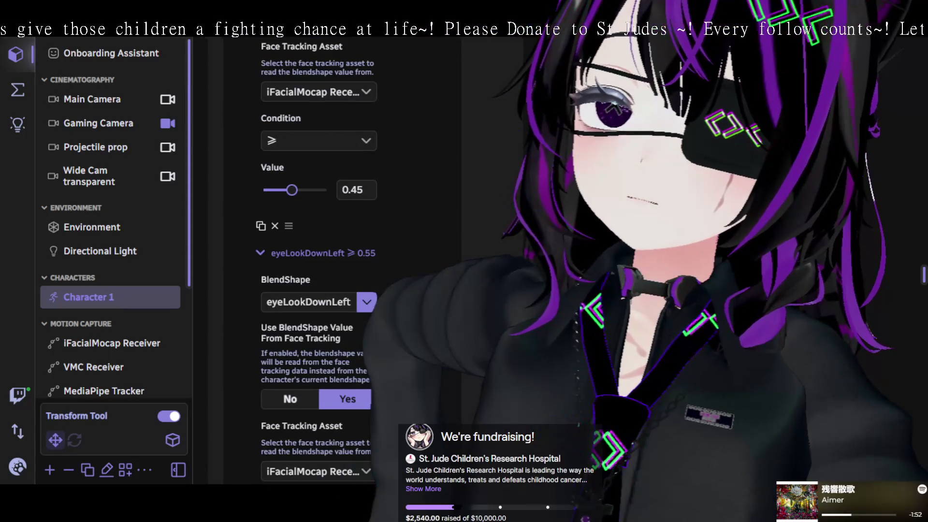
scroll(318, 261, down, 3)
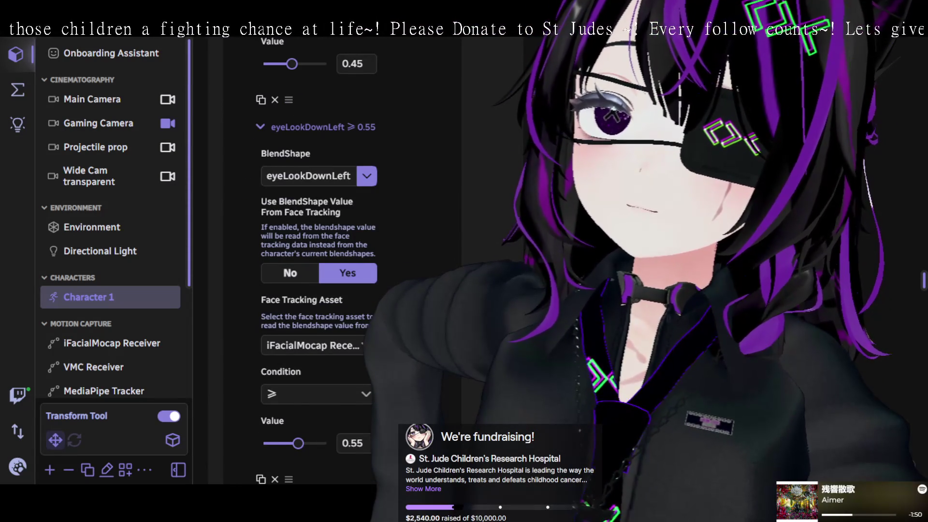
scroll(317, 261, up, 4)
scroll(317, 261, up, 7)
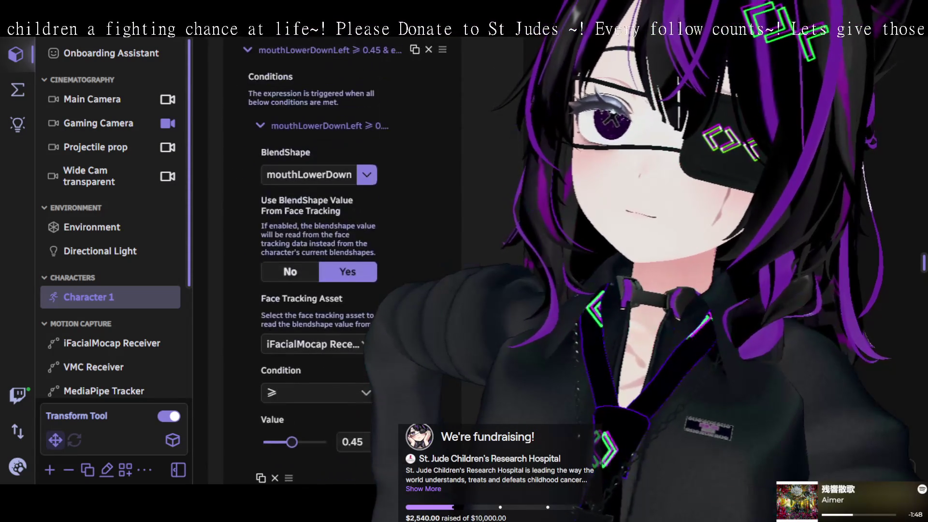
scroll(318, 261, down, 10)
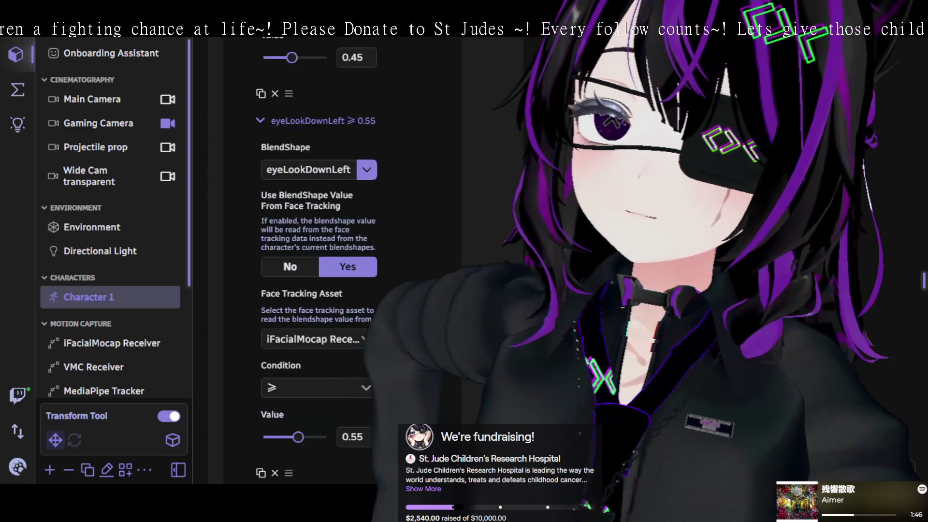
scroll(319, 261, down, 3)
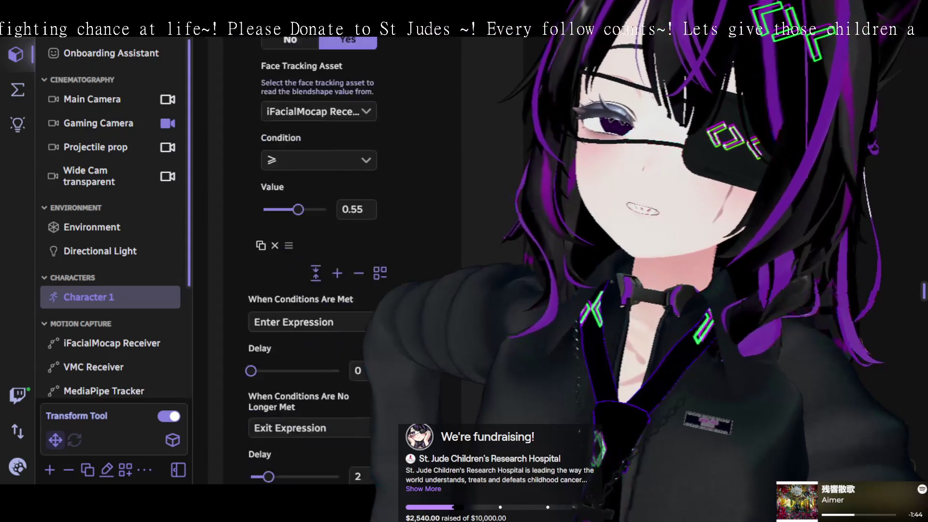
scroll(319, 261, up, 4)
scroll(346, 241, up, 3)
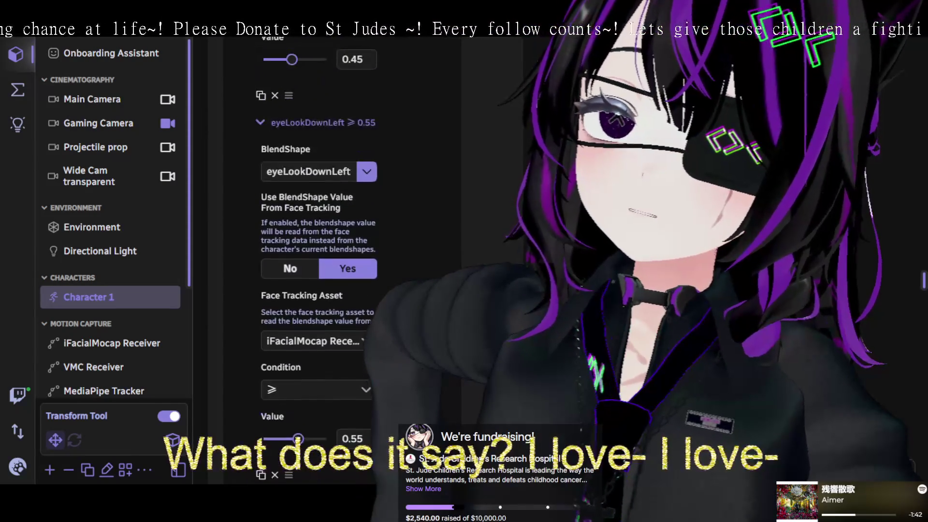
click(360, 241)
Switch the second condition from eyeLookDownLeft to mouthLowerDownRight and start editing its threshold.
scroll(369, 319, down, 10)
scroll(369, 319, down, 10)
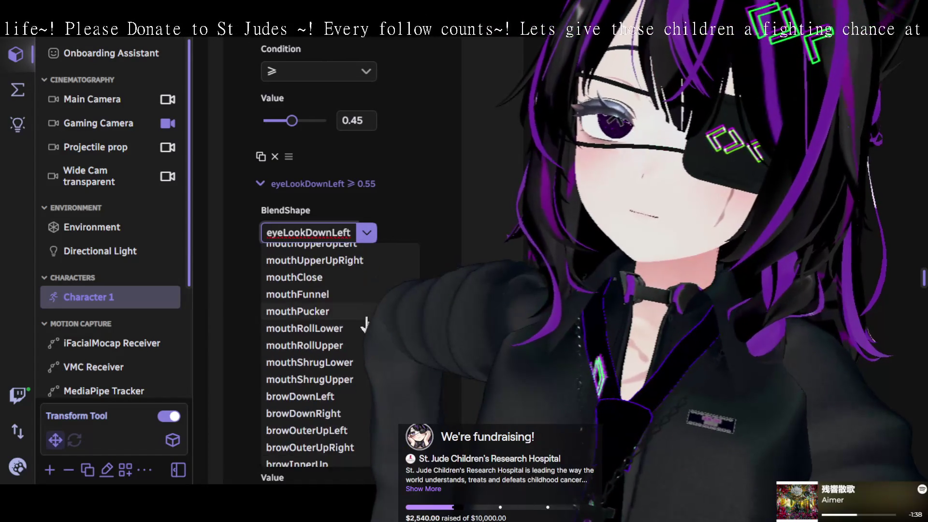
scroll(367, 329, up, 5)
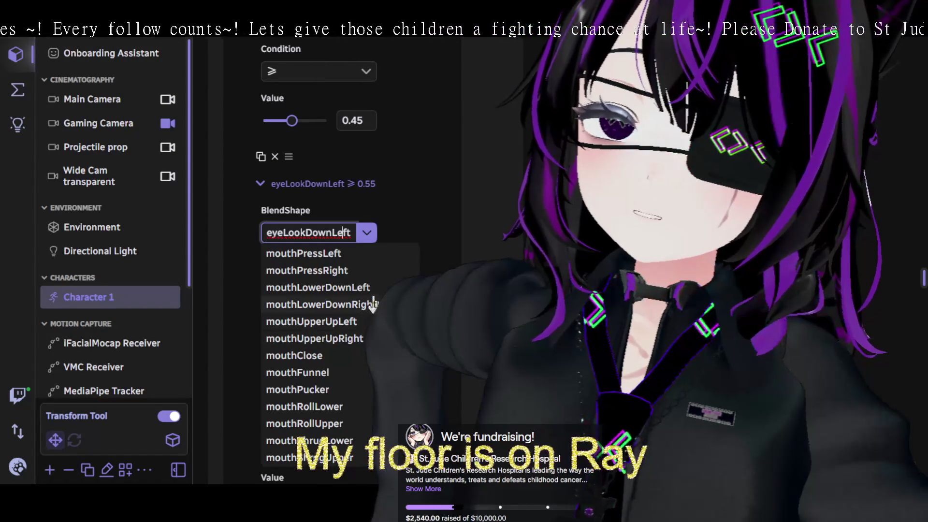
click(322, 304)
scroll(372, 309, up, 4)
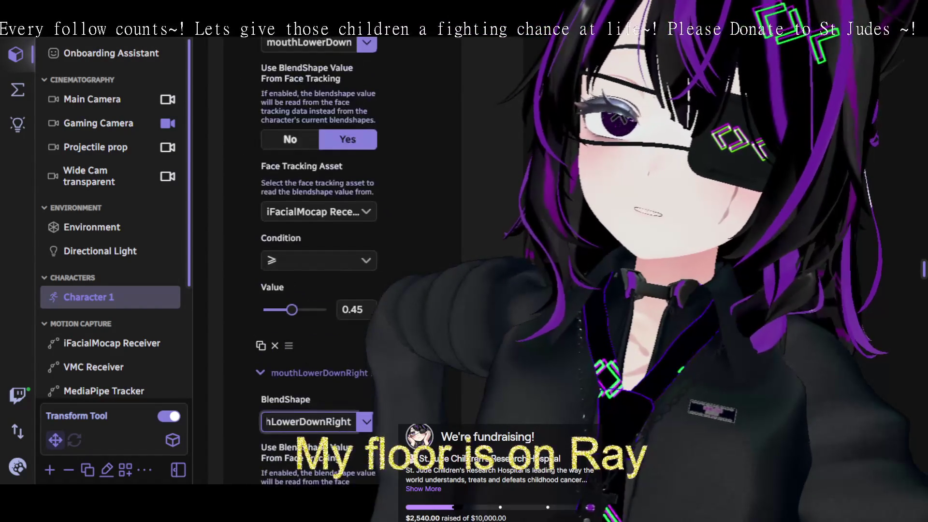
scroll(319, 261, up, 3)
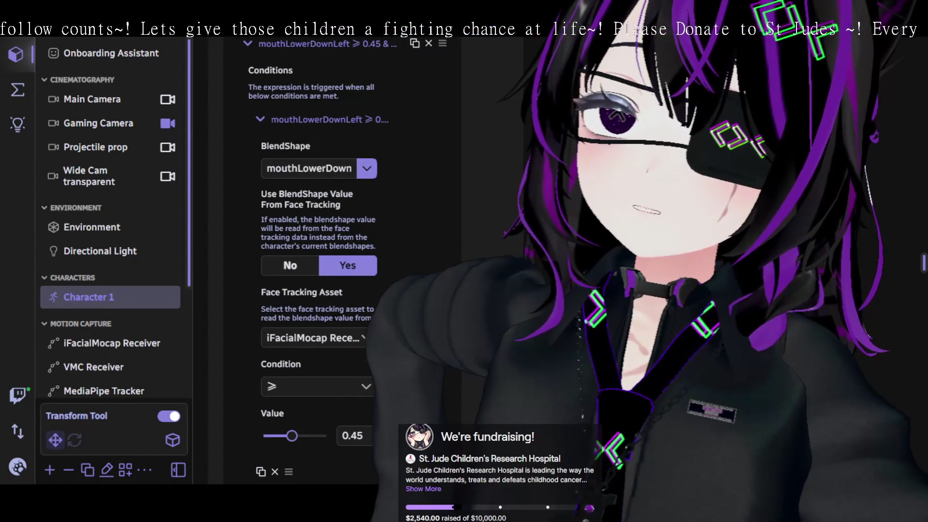
scroll(319, 261, down, 8)
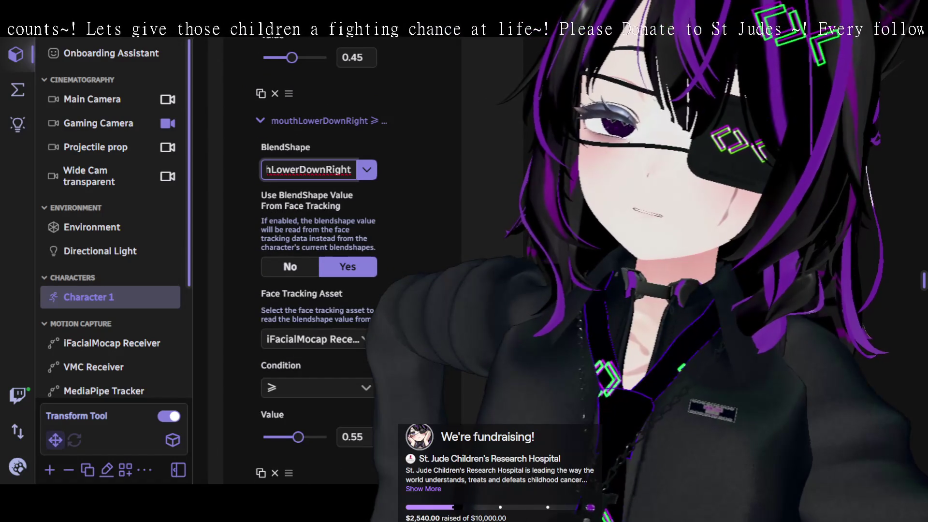
click(351, 438)
text(0.45)
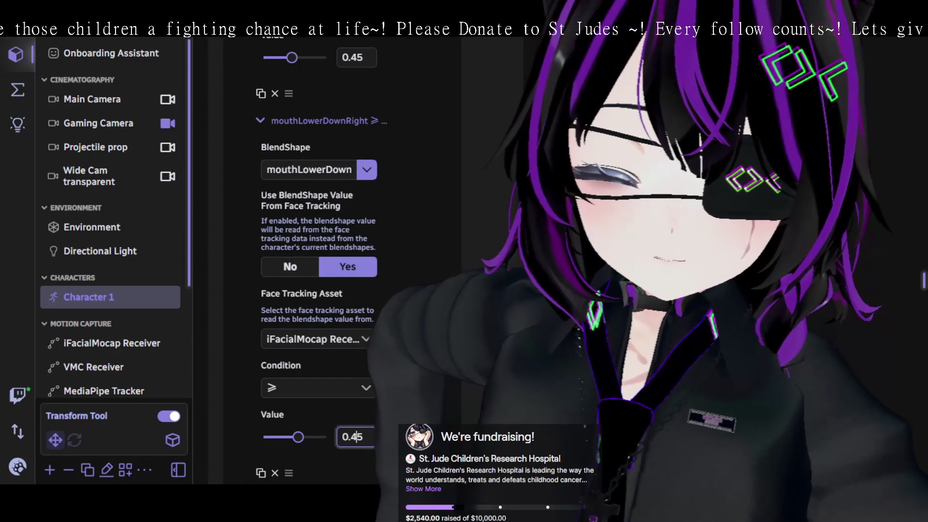
Commit 0.45 for mouthLowerDownRight and change the mouthLowerDownLeft threshold to 0.55.
key(Return)
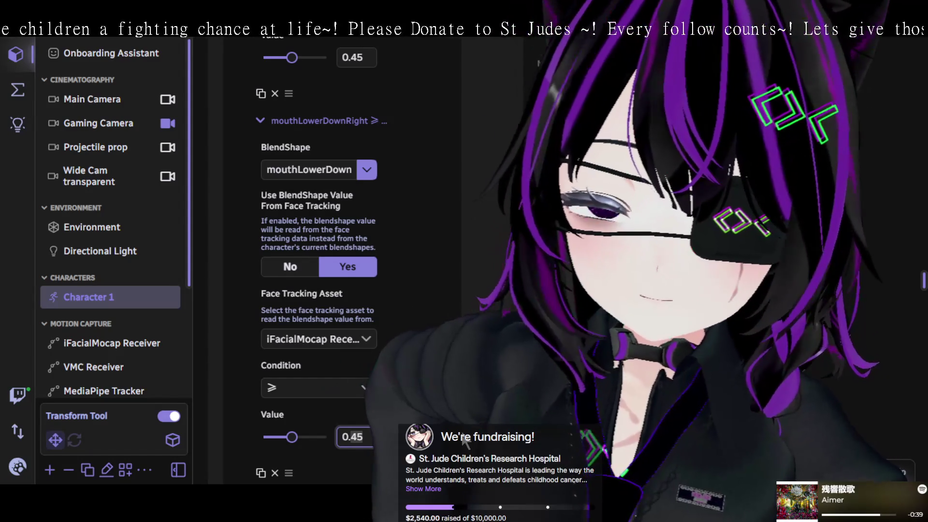
text(0.55)
scroll(410, 244, up, 3)
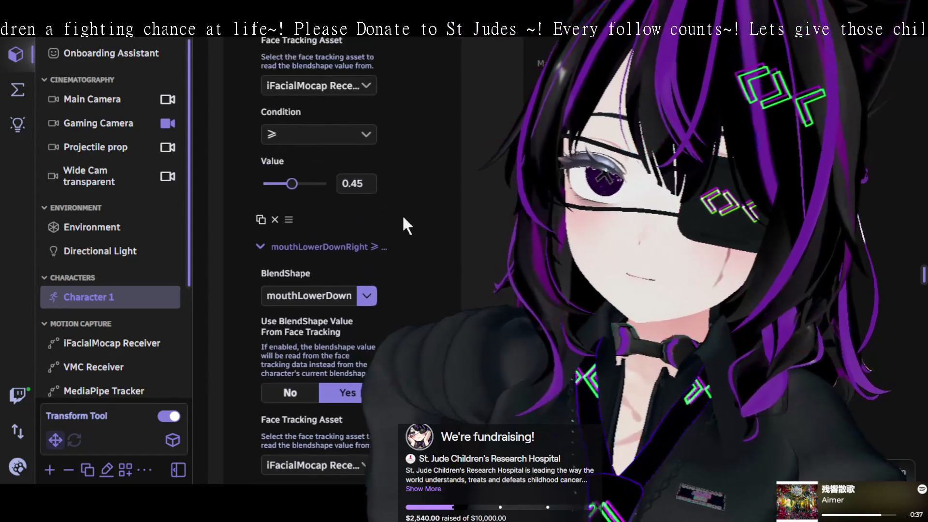
click(352, 183)
key(BackSpace)
text(3)
key(BackSpace)
text(5)
key(Return)
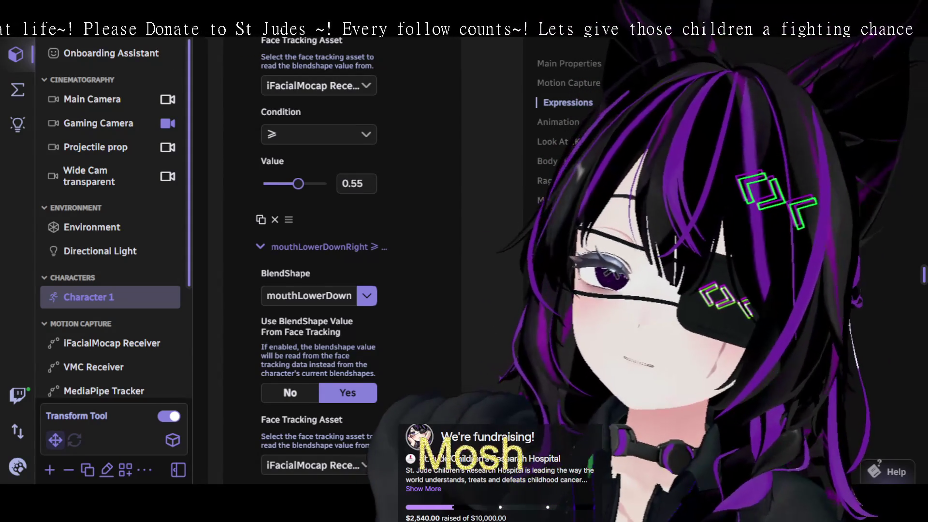
scroll(319, 261, down, 3)
scroll(319, 261, down, 7)
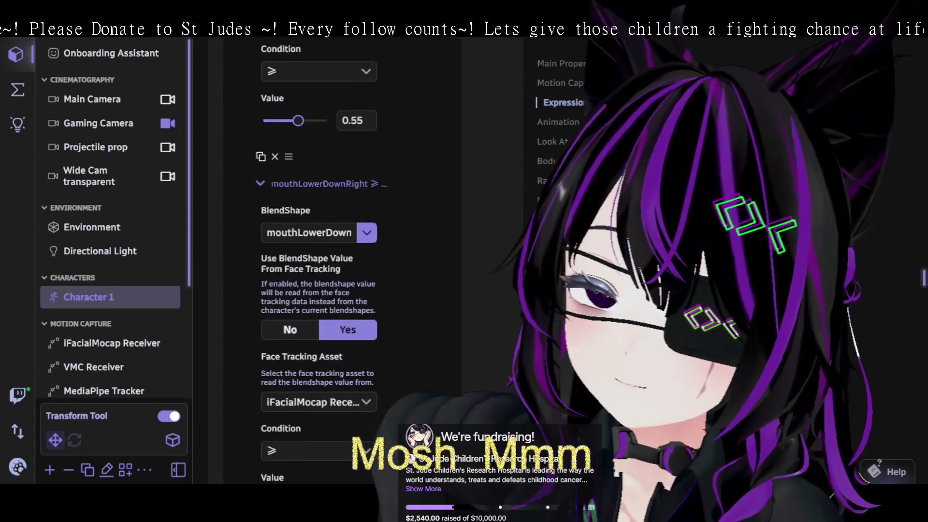
click(337, 437)
Expand the new invalid condition's settings and its blendshape choices.
scroll(435, 371, down, 3)
scroll(382, 357, down, 3)
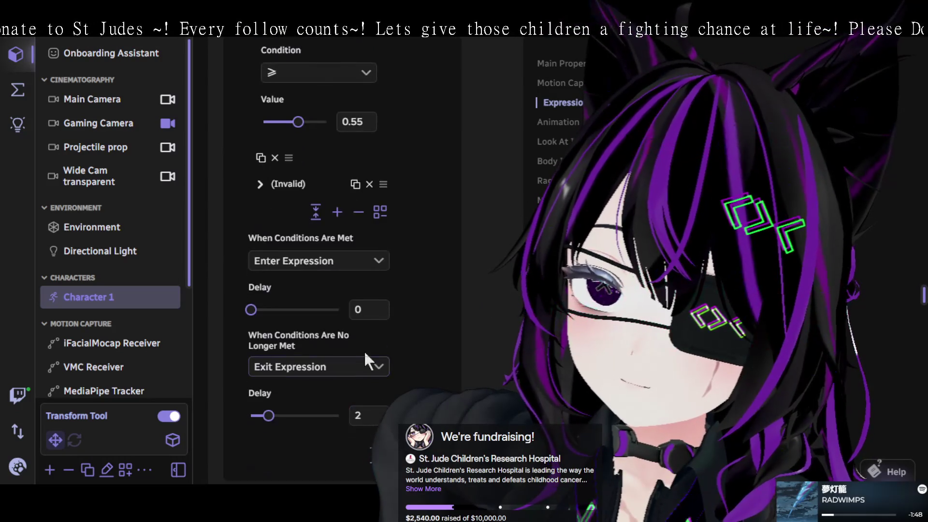
scroll(423, 333, up, 7)
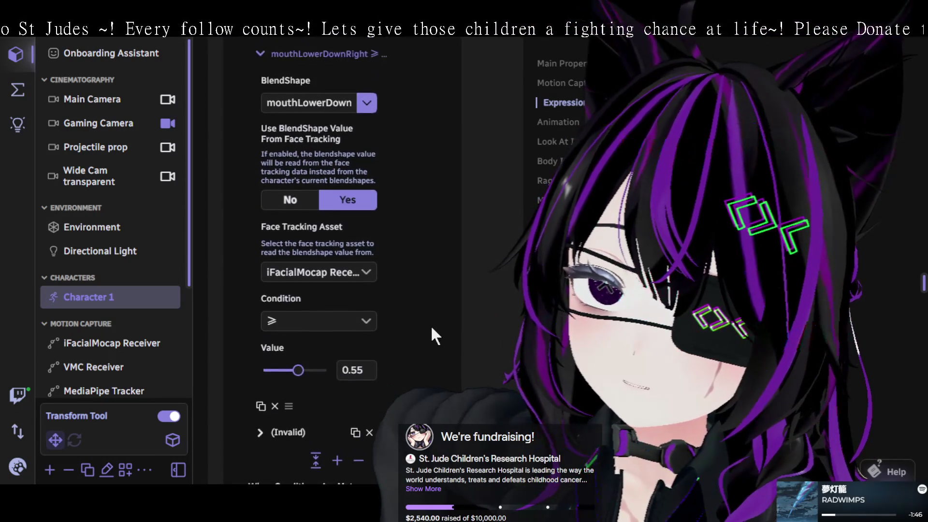
scroll(431, 325, up, 8)
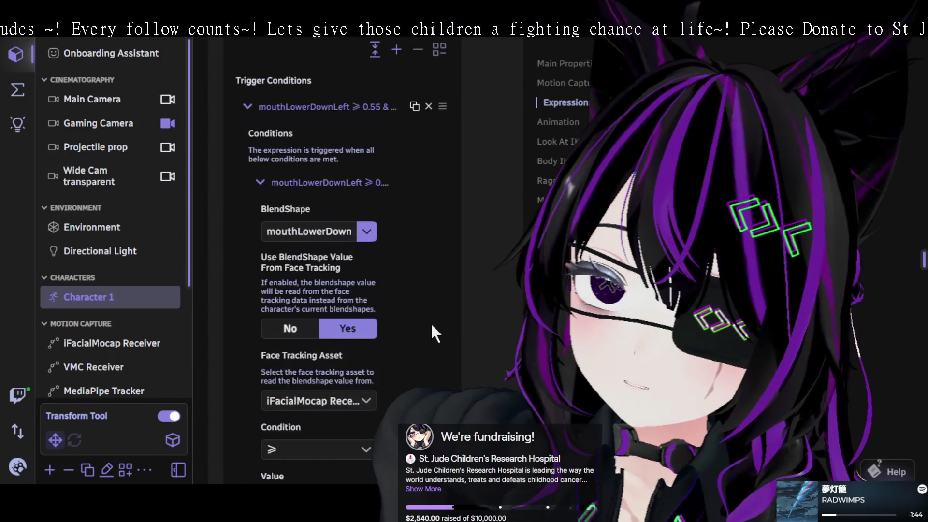
scroll(431, 325, down, 5)
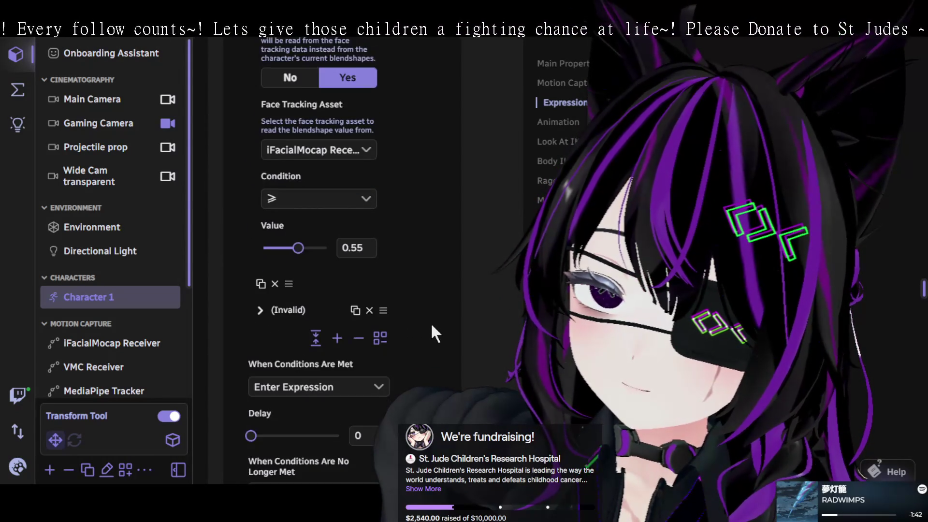
scroll(431, 325, down, 2)
click(274, 247)
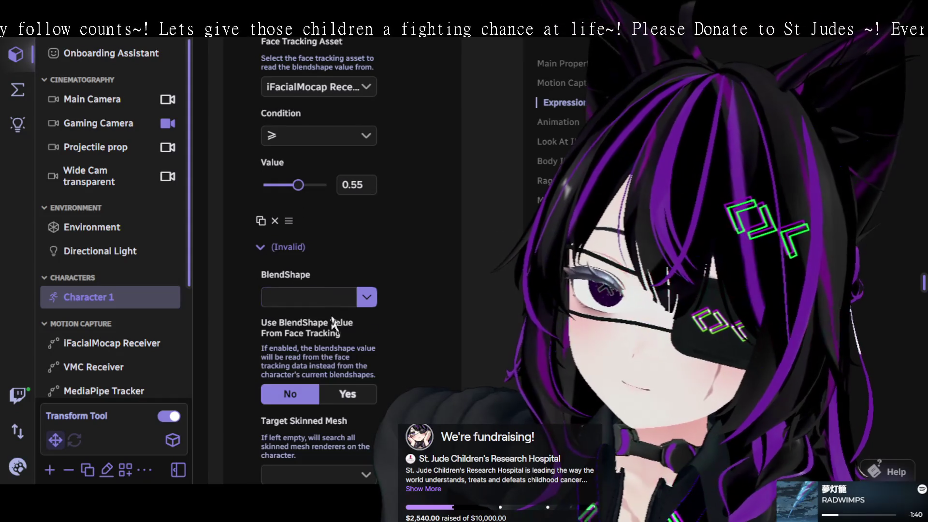
click(370, 303)
Try the Chondrich_shirt target mesh, then leave the condition's target mesh empty.
scroll(392, 356, down, 7)
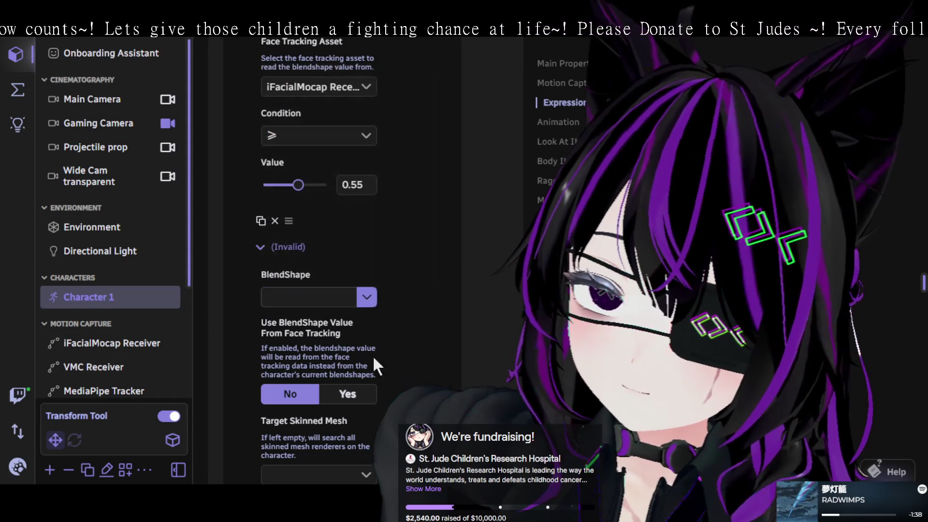
click(361, 297)
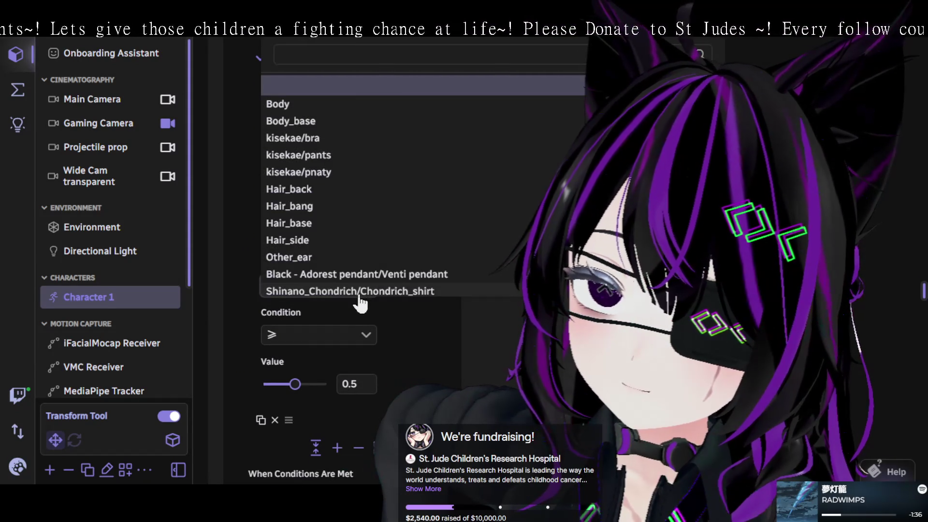
click(361, 291)
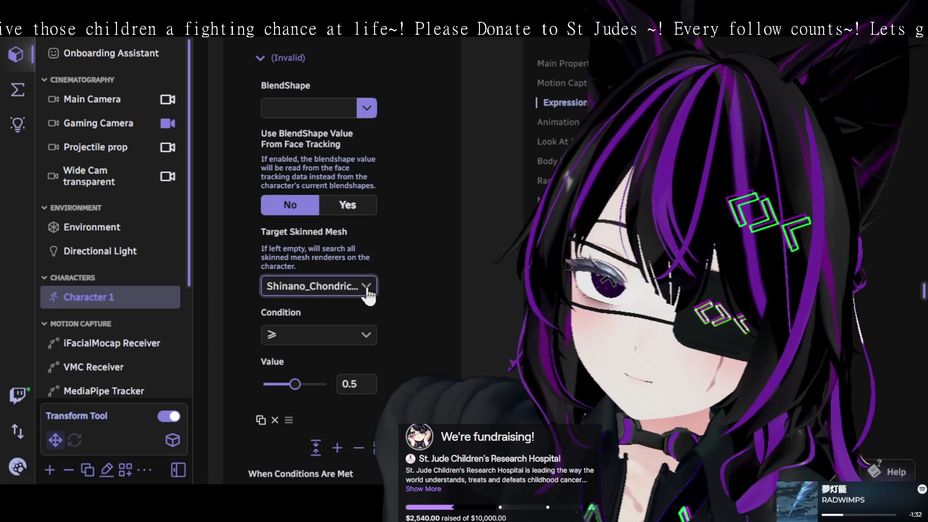
click(367, 286)
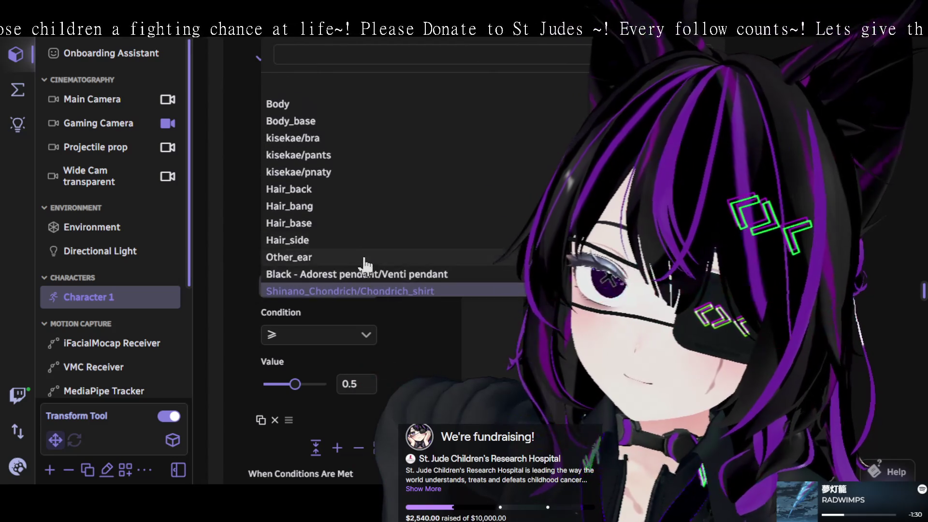
key(Escape)
Make the condition read blendshapes from iFacialMocap Receiver face tracking.
scroll(408, 324, down, 3)
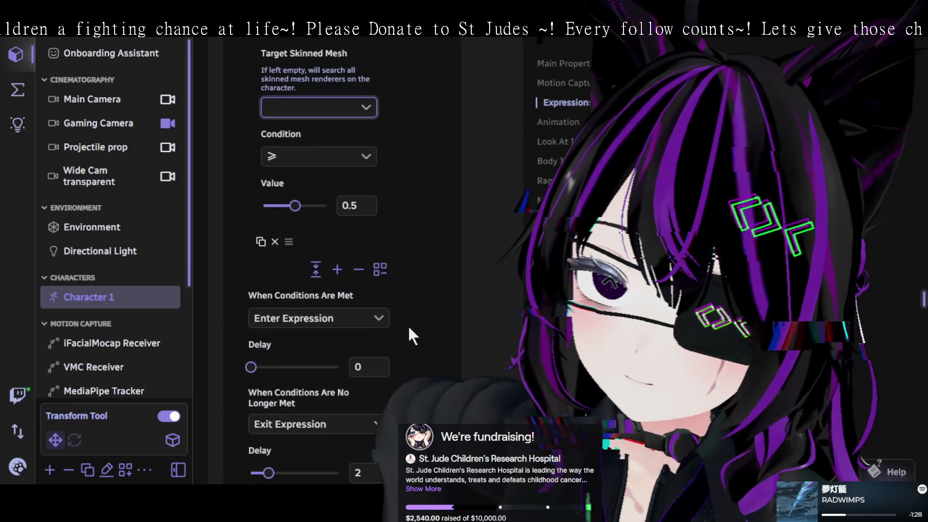
scroll(423, 304, up, 2)
scroll(427, 309, up, 3)
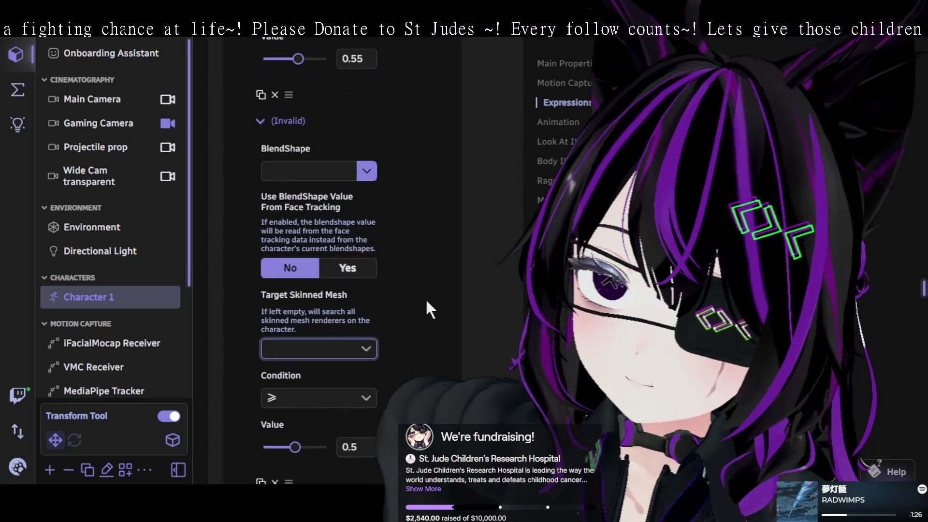
click(363, 236)
key(Escape)
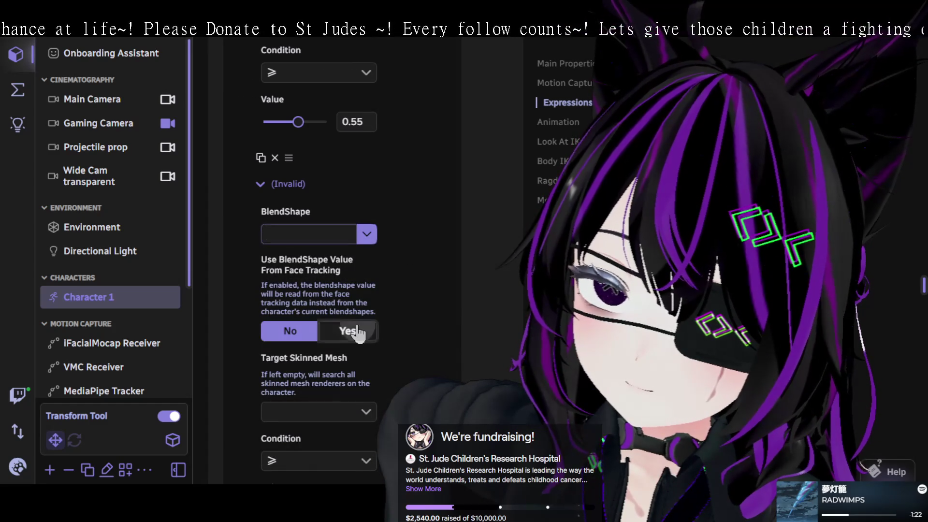
click(358, 332)
scroll(414, 290, down, 2)
click(364, 278)
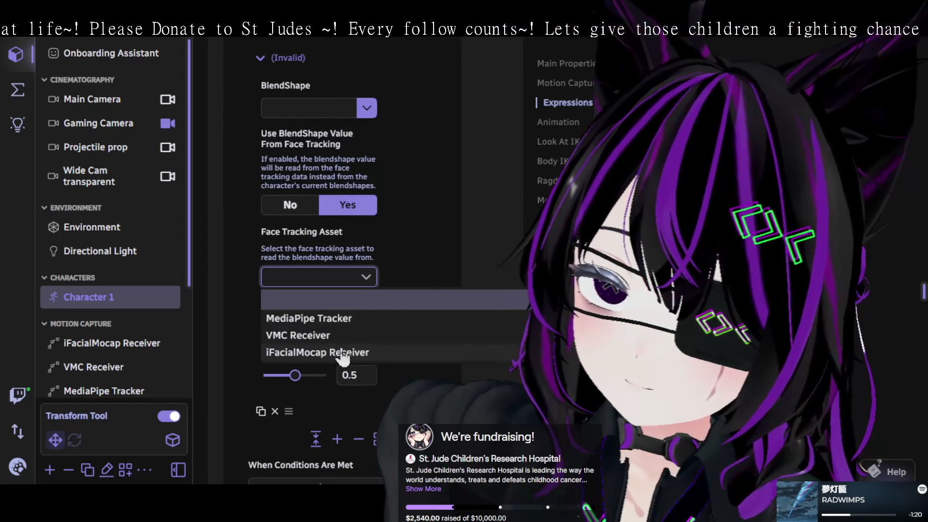
click(344, 353)
Scroll the condition's blendshape list and choose mouthShrugLower.
scroll(341, 335, down, 2)
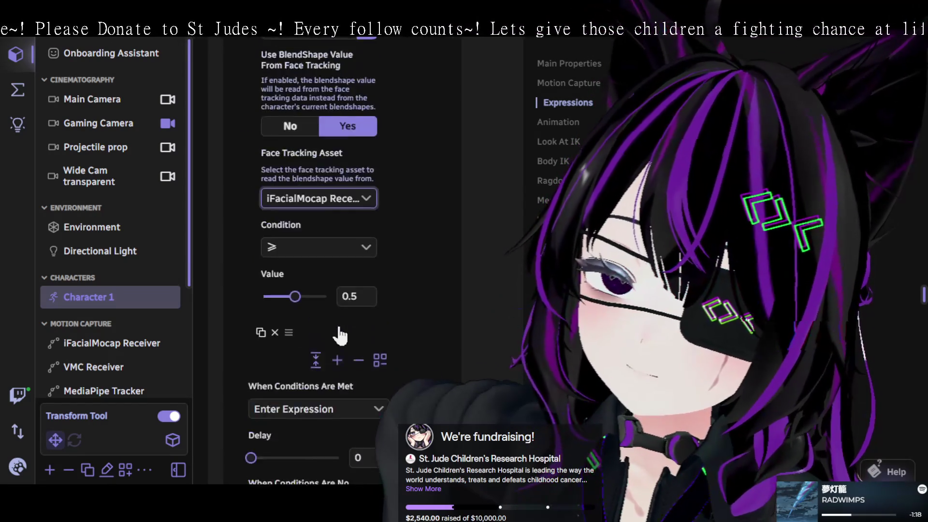
scroll(341, 333, up, 3)
click(368, 172)
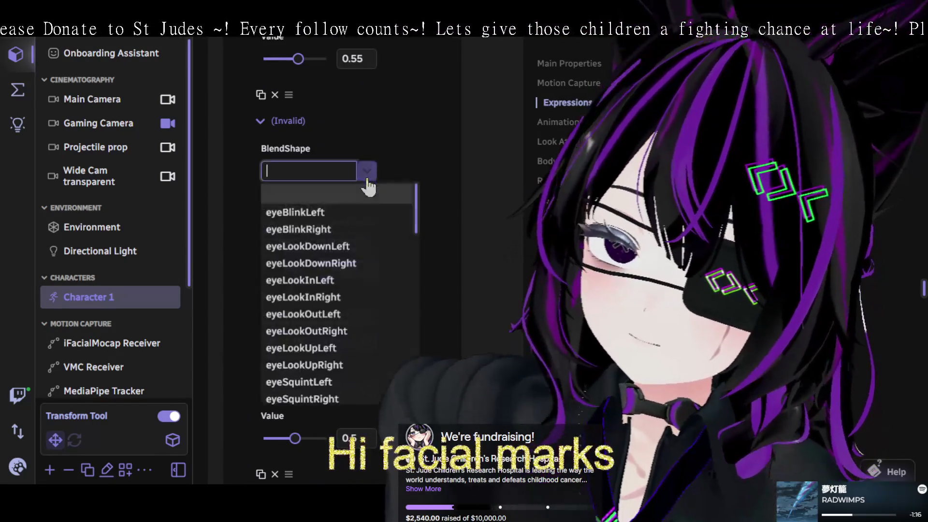
scroll(348, 266, down, 10)
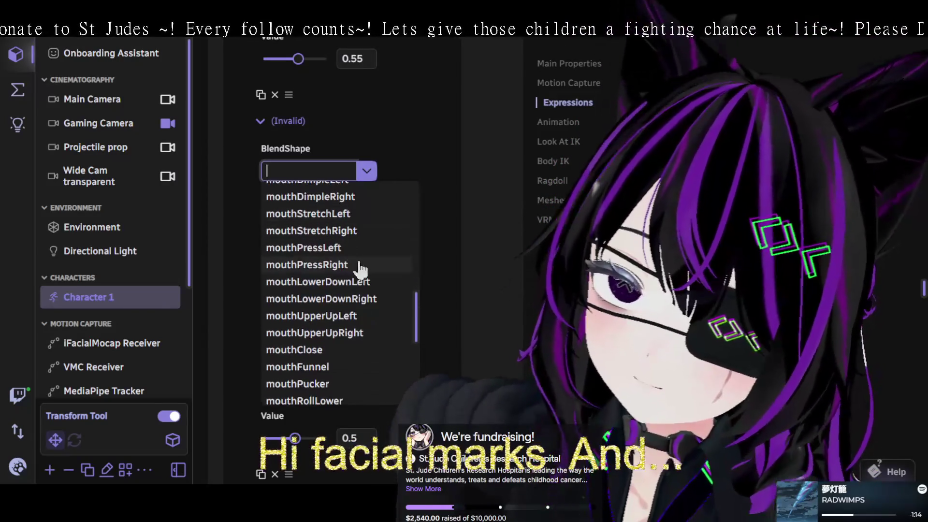
scroll(367, 269, up, 1)
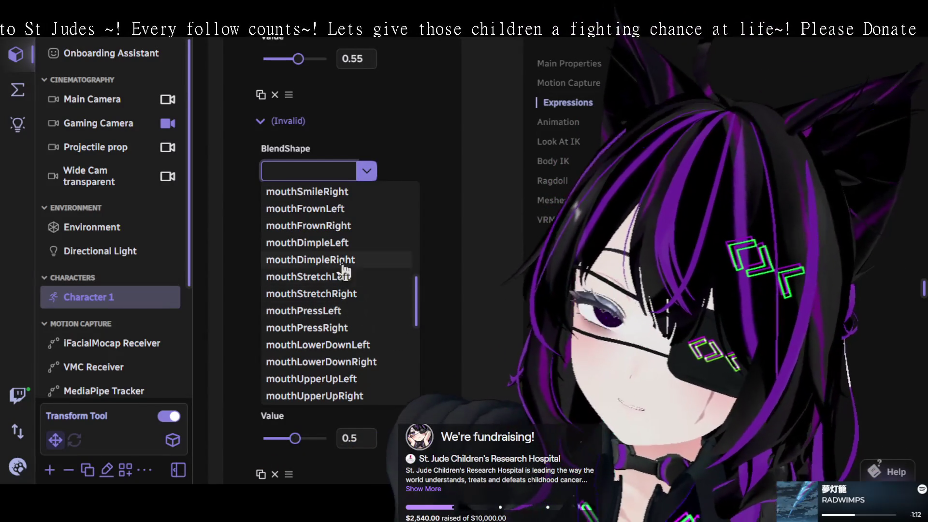
scroll(364, 290, down, 2)
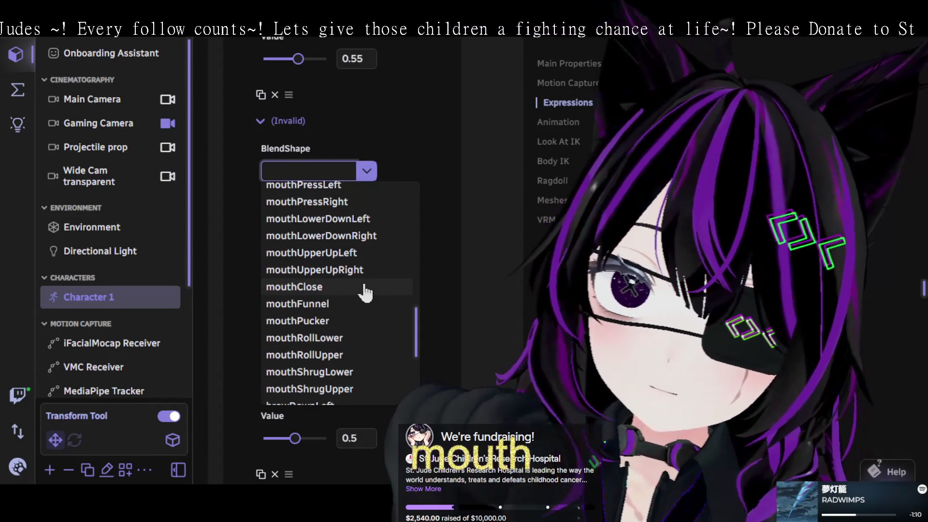
scroll(363, 292, down, 3)
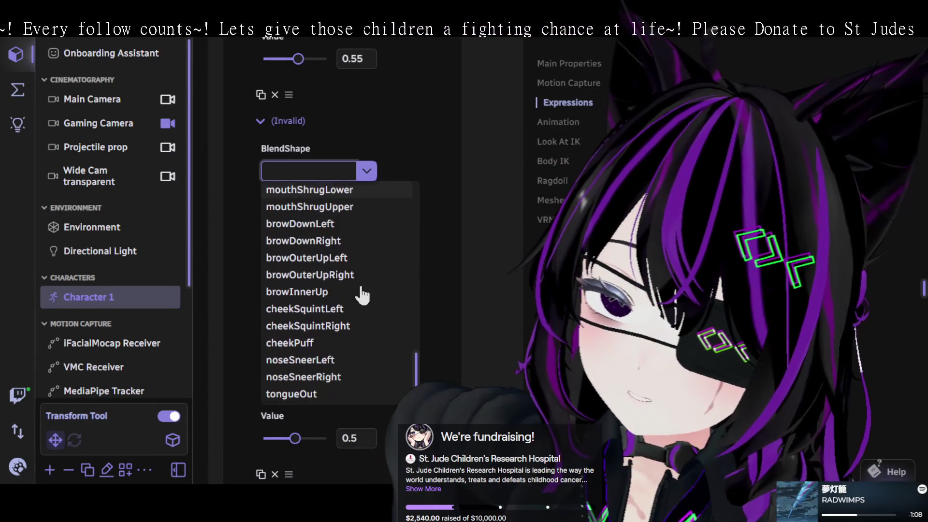
scroll(362, 295, up, 3)
scroll(361, 296, up, 1)
scroll(358, 325, up, 2)
scroll(359, 321, up, 1)
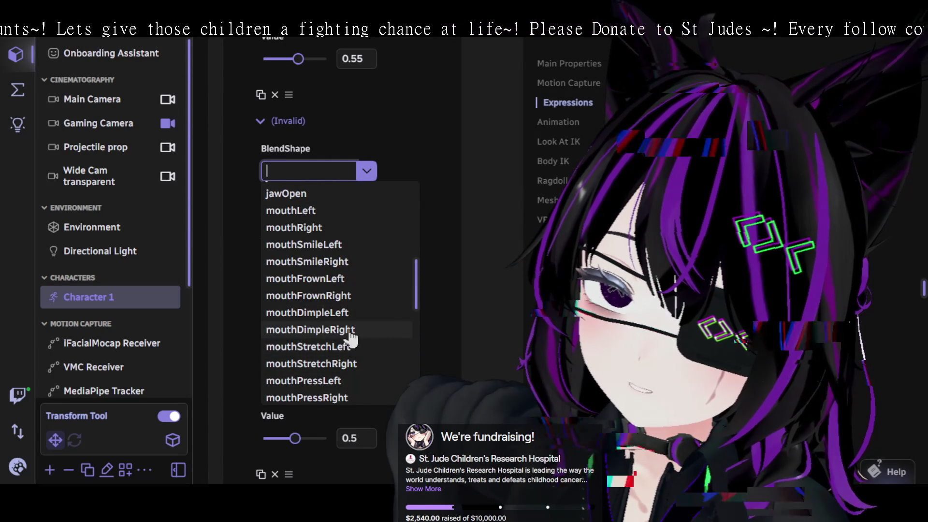
scroll(334, 326, up, 1)
scroll(326, 313, up, 4)
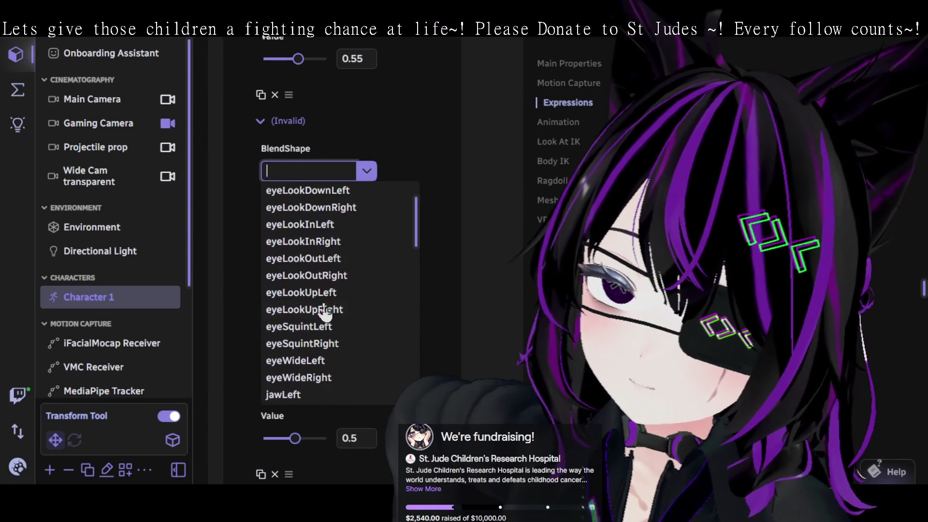
scroll(325, 314, down, 5)
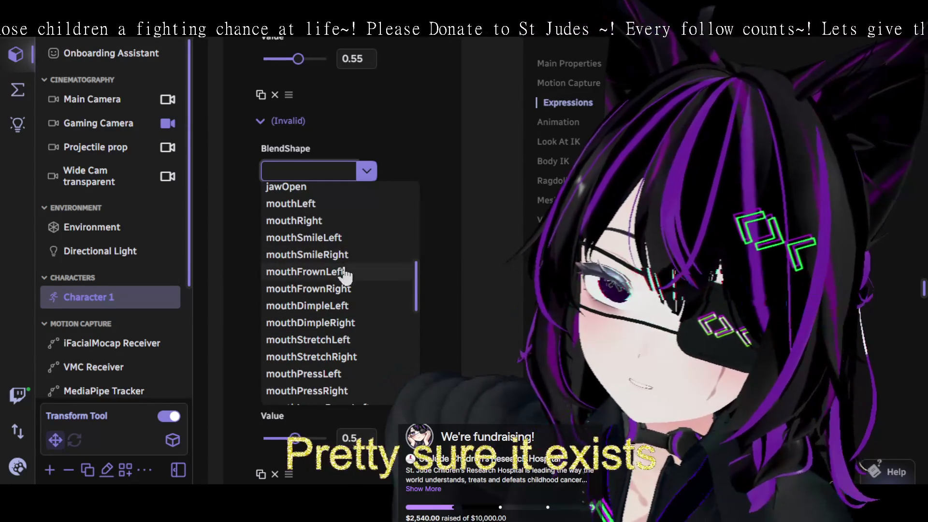
scroll(347, 290, down, 2)
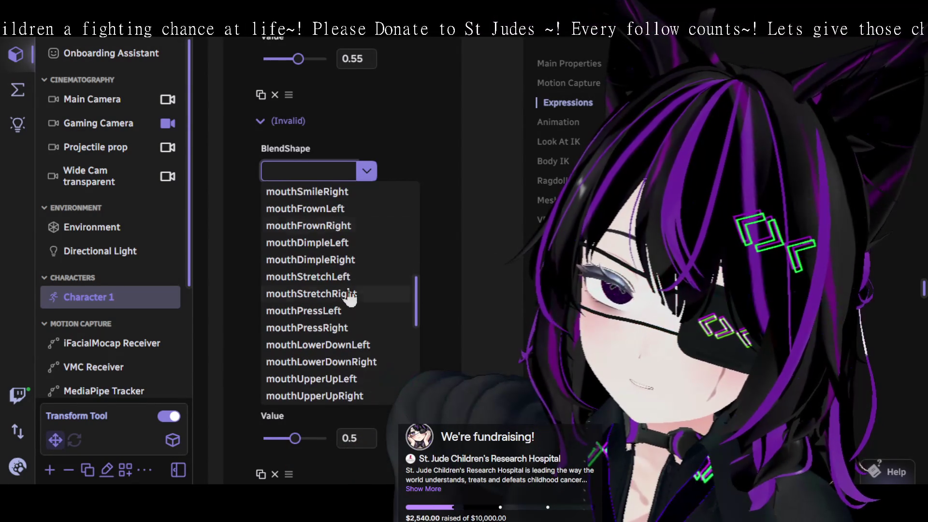
scroll(344, 283, down, 2)
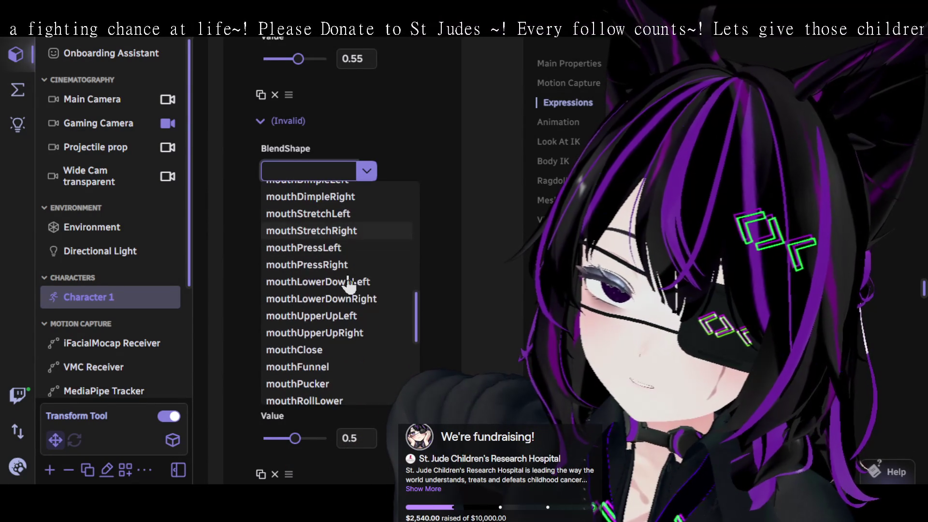
scroll(347, 284, down, 2)
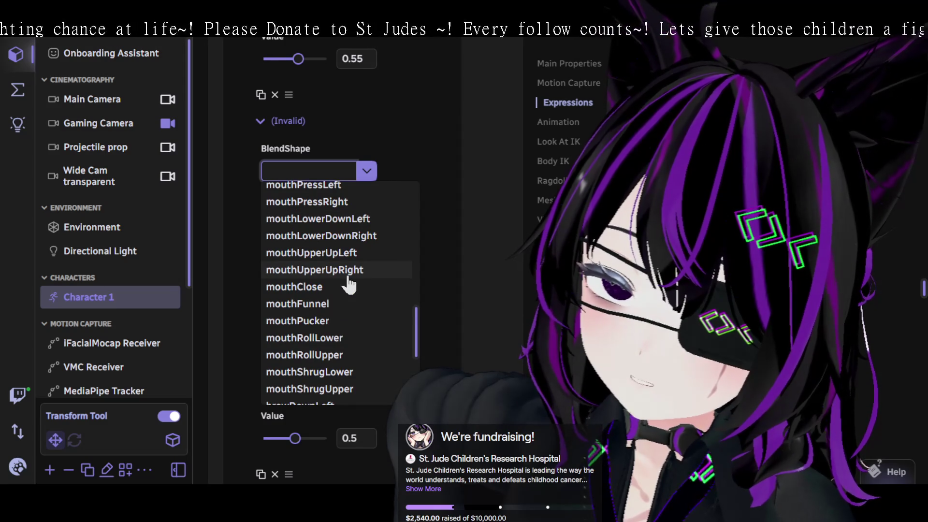
scroll(348, 285, down, 2)
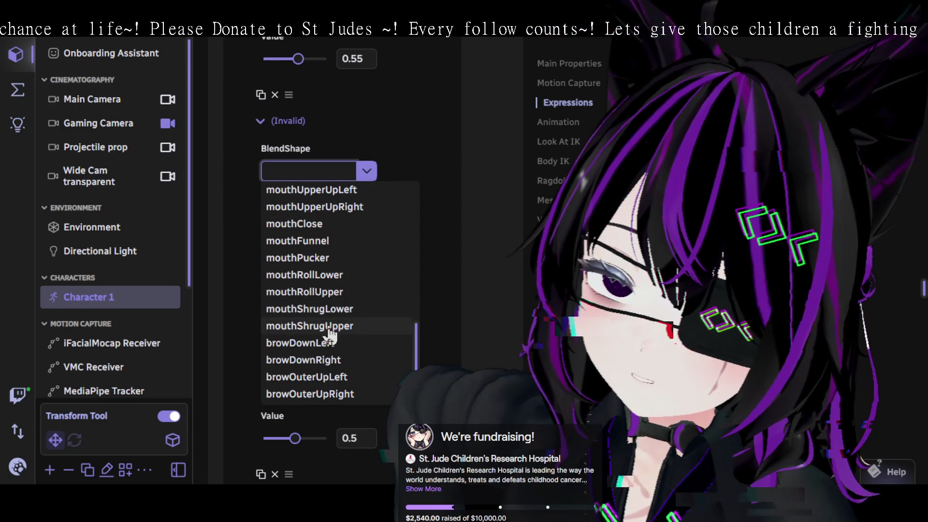
click(331, 309)
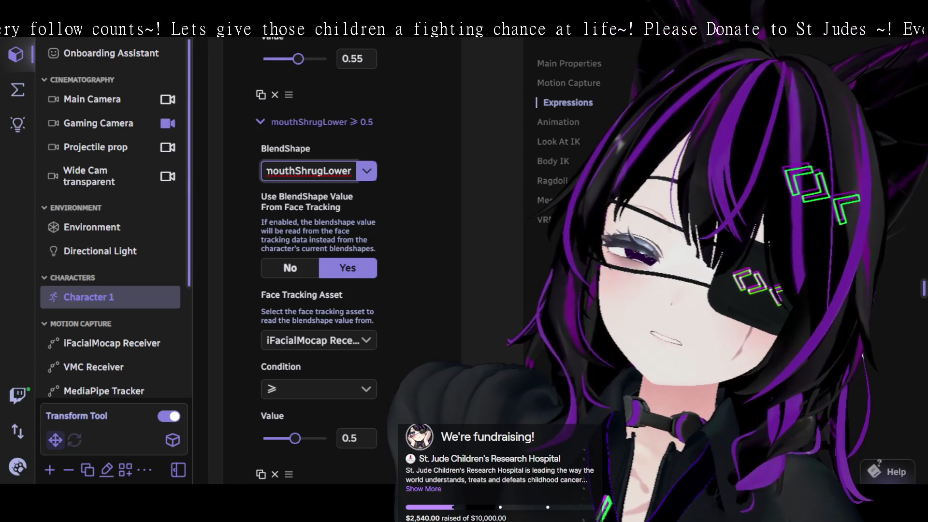
click(362, 442)
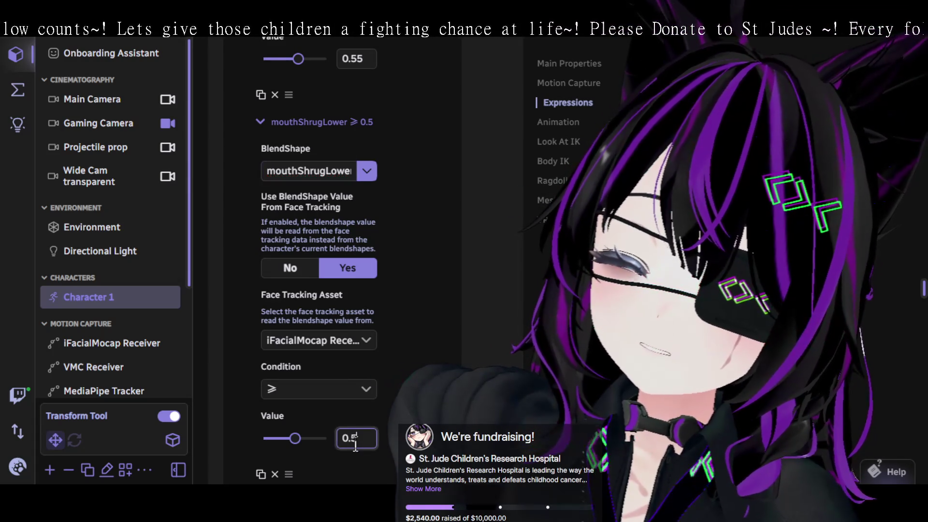
scroll(423, 366, down, 2)
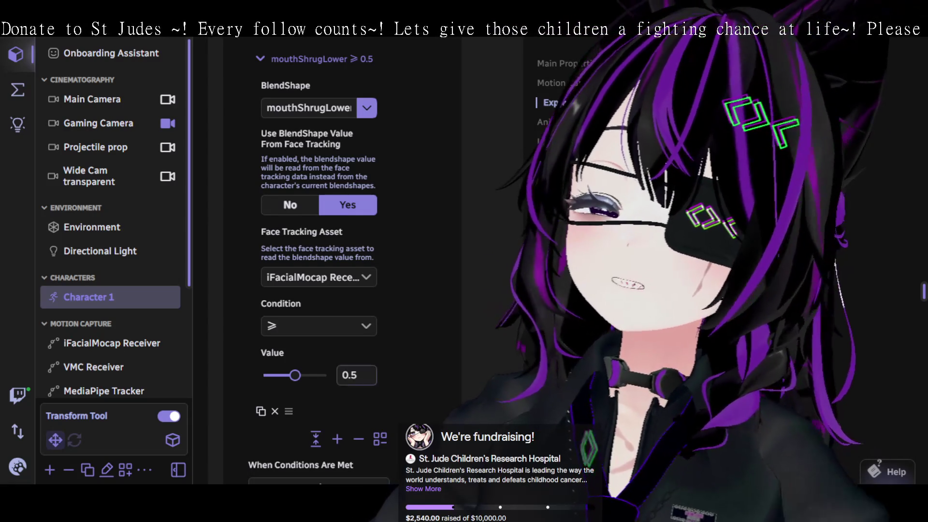
scroll(318, 260, up, 5)
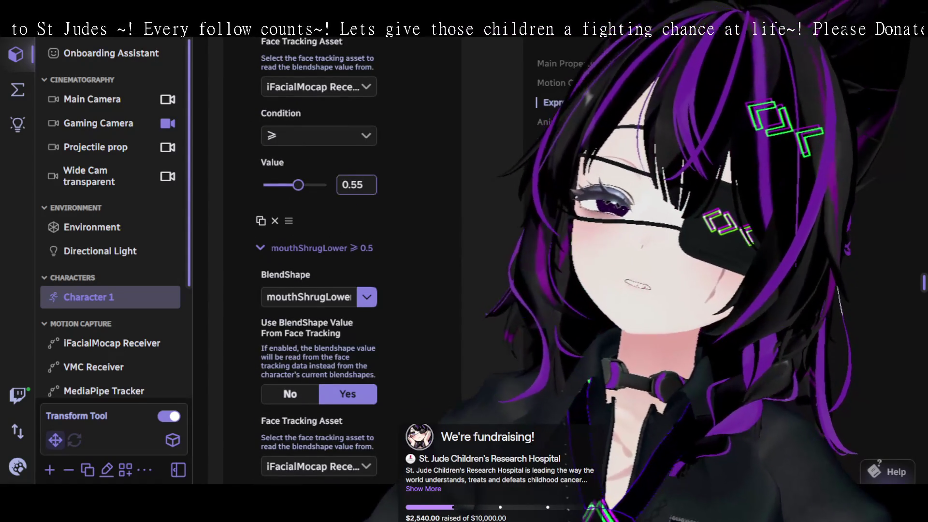
Change the mouthLowerDownRight threshold and the one above it from 0.55 to 0.45.
click(356, 185)
key(BackSpace)
key(BackSpace)
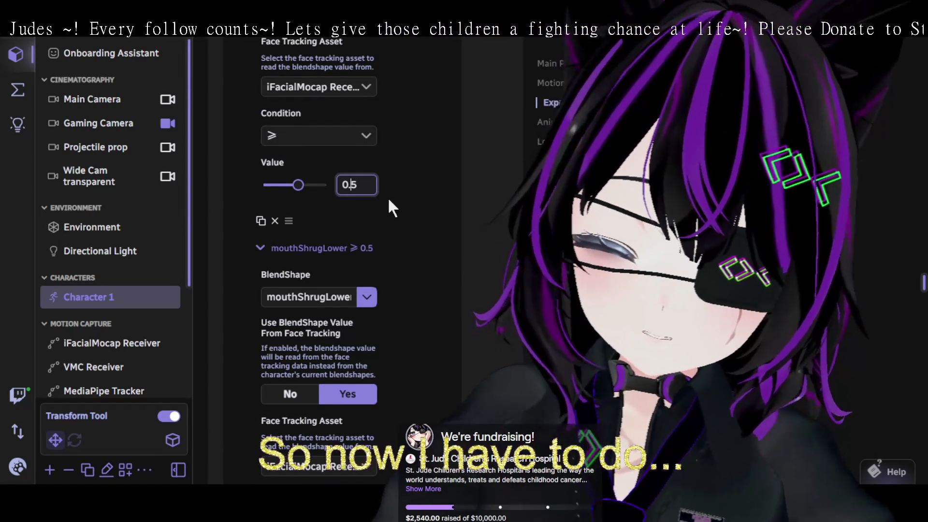
text(4)
scroll(415, 203, up, 5)
text(5)
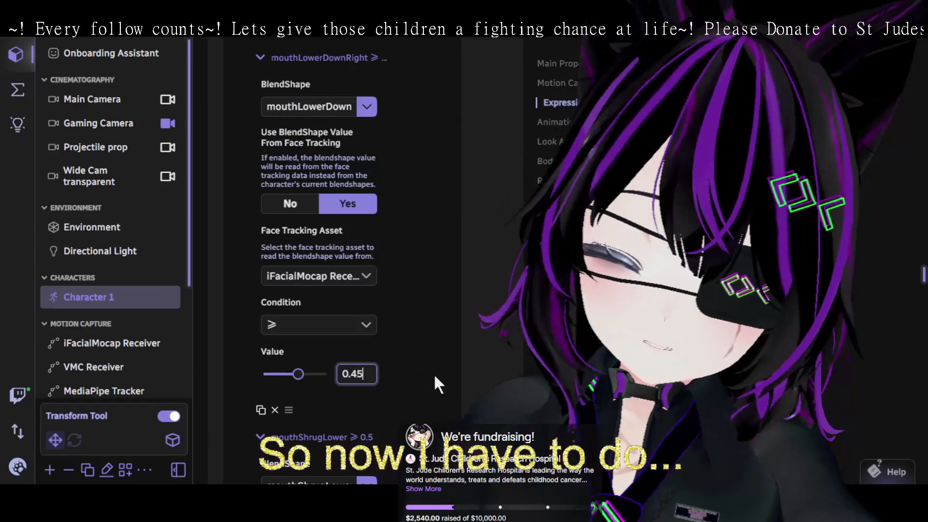
scroll(437, 379, up, 3)
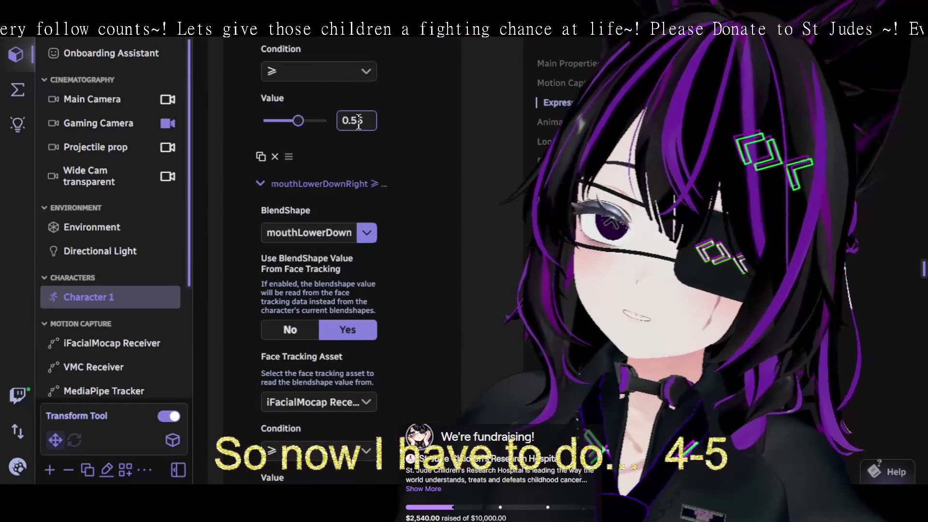
click(356, 120)
text(45)
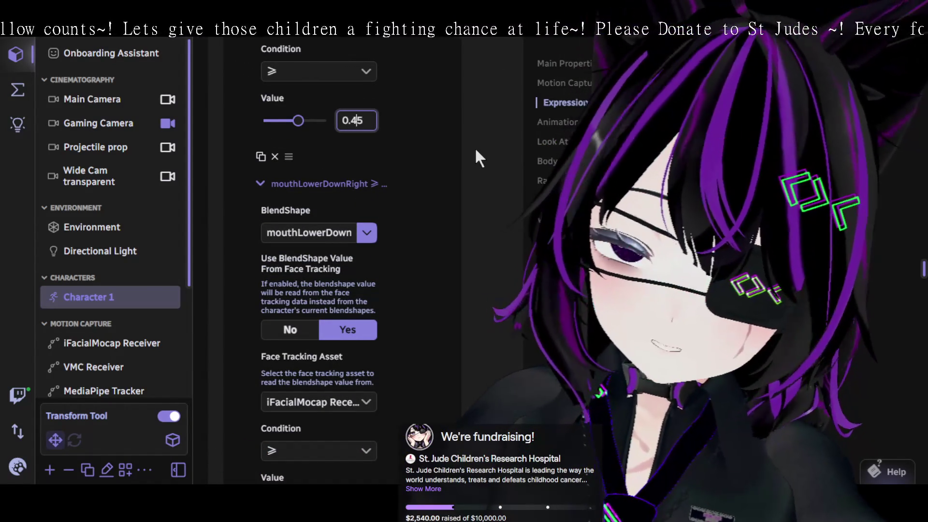
key(Return)
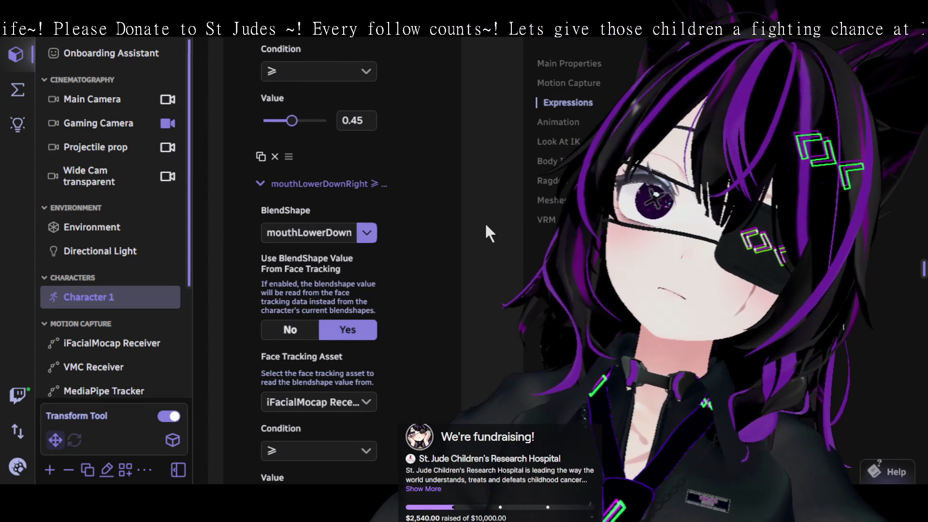
Add another trigger condition to the expression.
scroll(442, 245, up, 1)
scroll(441, 244, down, 10)
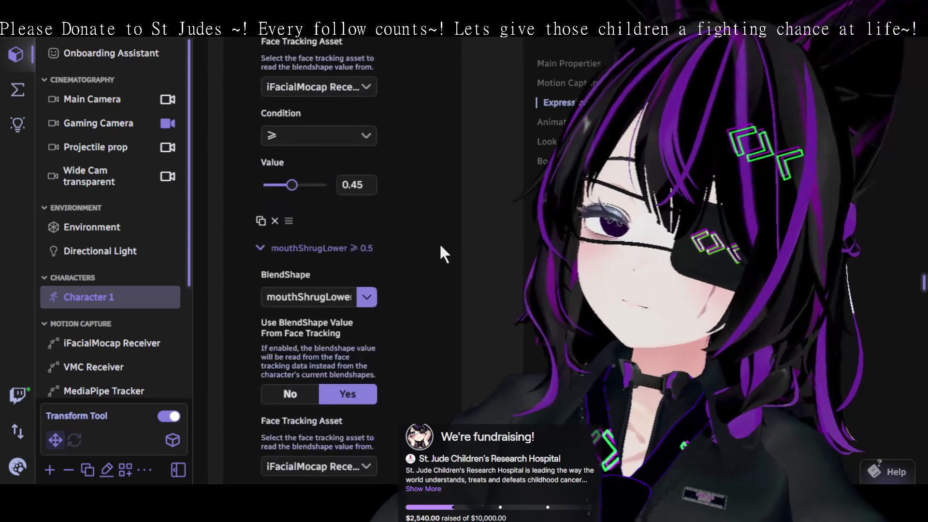
scroll(435, 268, up, 5)
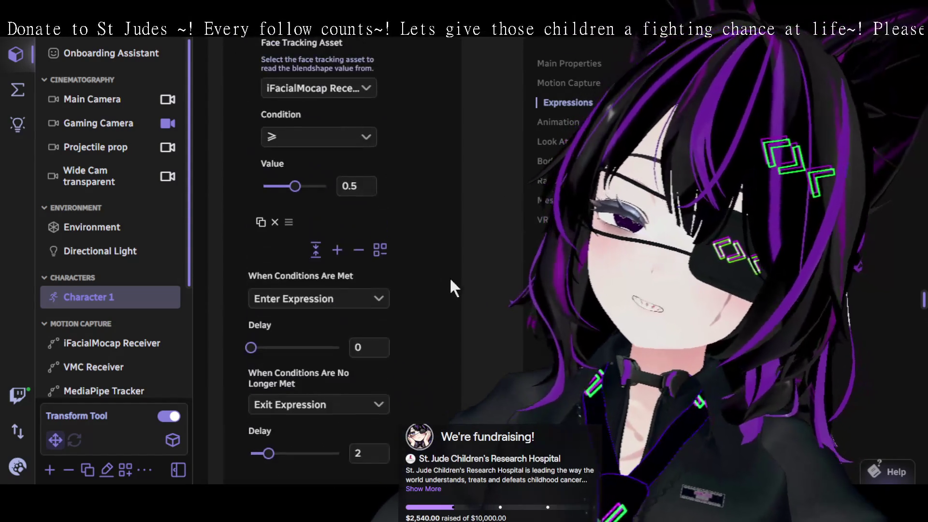
click(337, 250)
Expand the new condition and set iFacialMocap Receiver as its face tracking source.
click(286, 249)
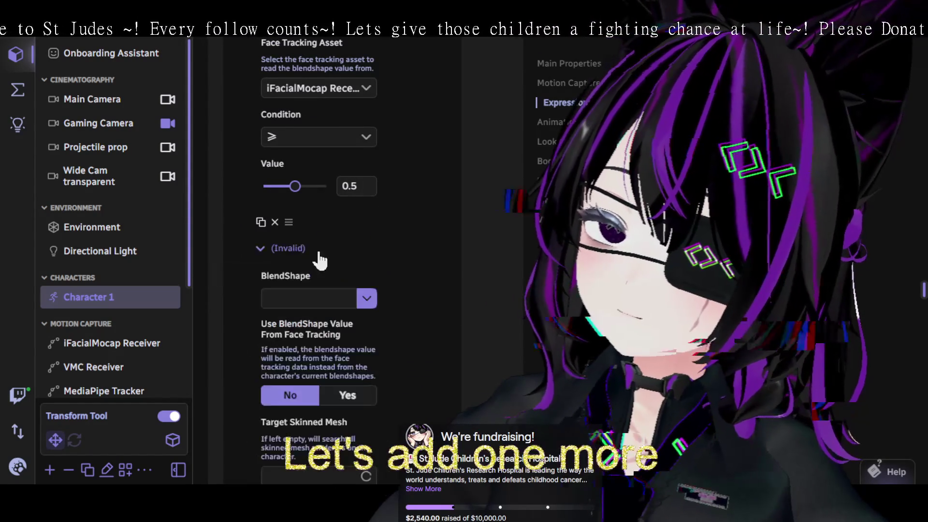
scroll(364, 295, down, 5)
click(373, 341)
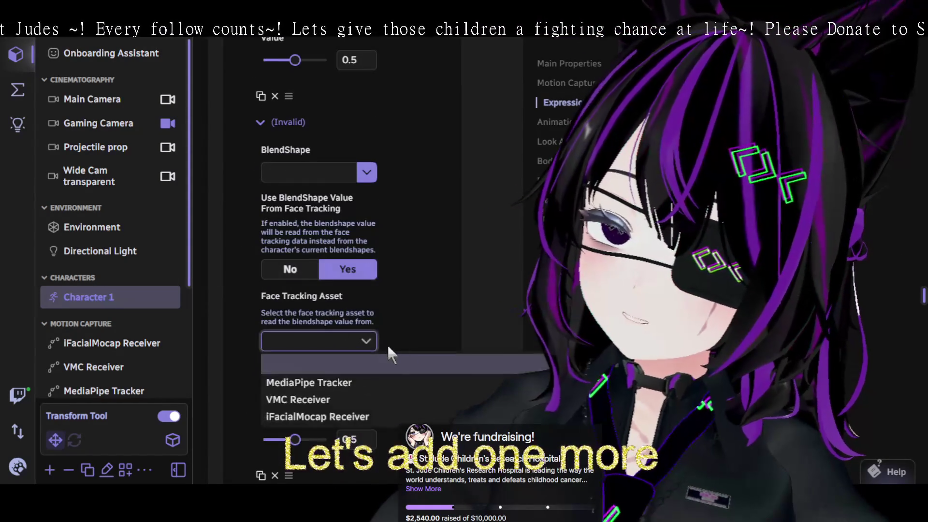
click(392, 417)
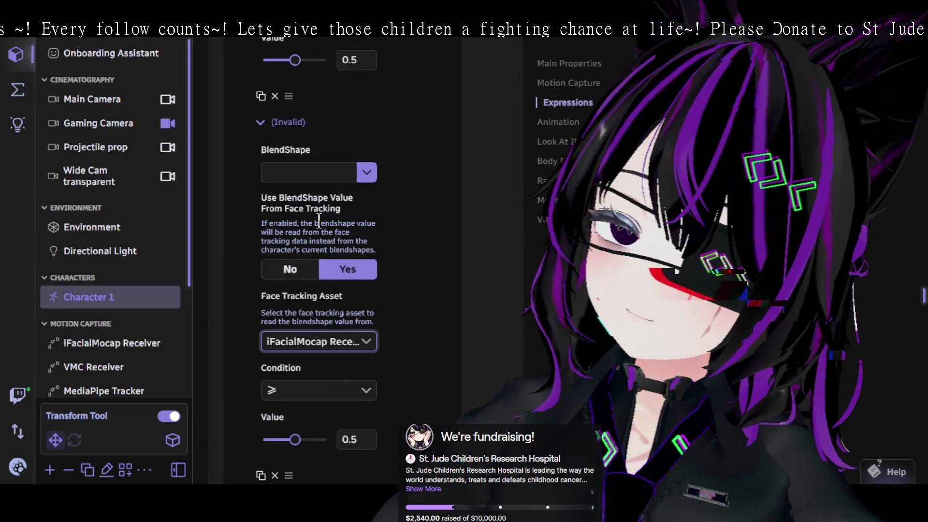
Choose browInnerUp as the condition's blendshape, at ≥ 0.5.
click(367, 172)
scroll(371, 277, down, 2)
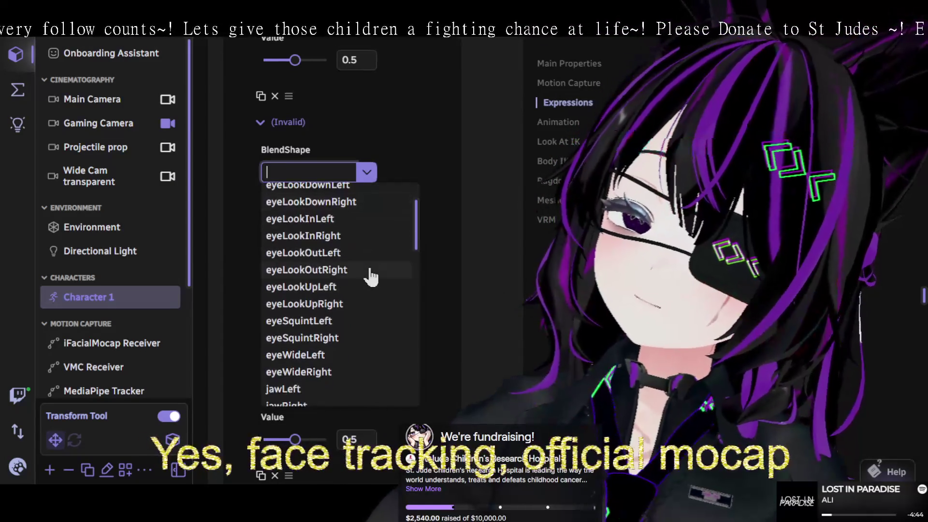
scroll(370, 280, down, 5)
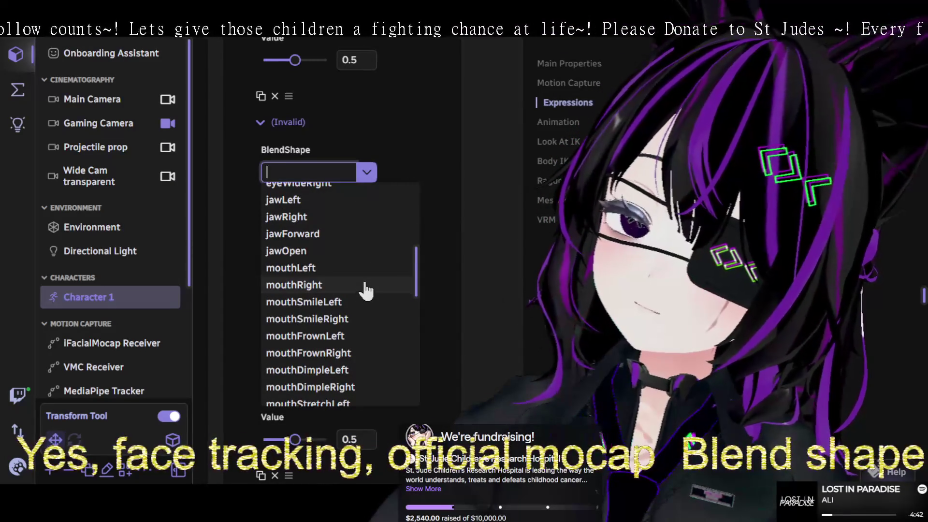
scroll(366, 289, down, 10)
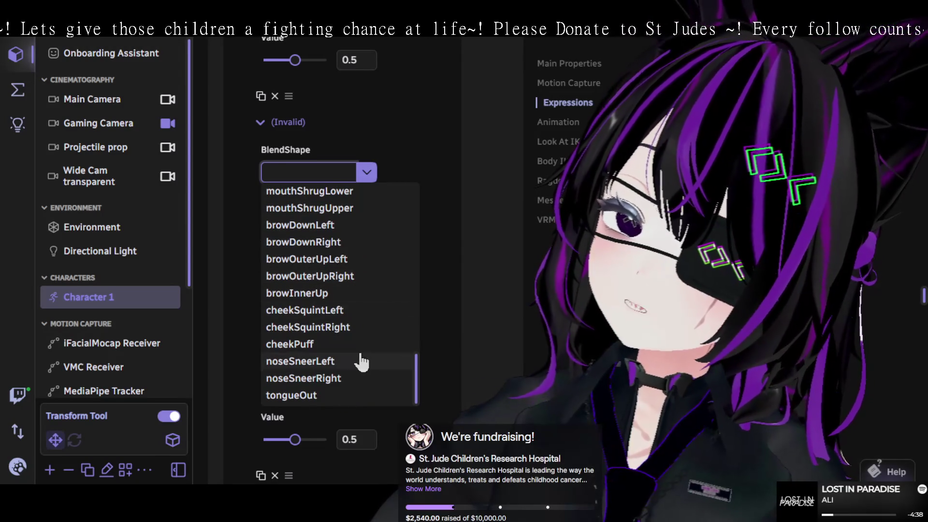
scroll(364, 360, up, 8)
scroll(362, 352, down, 8)
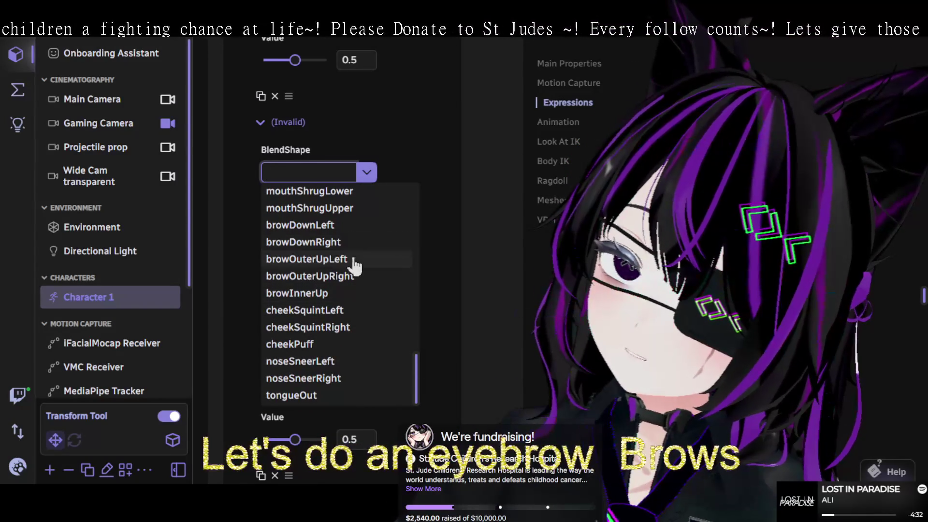
scroll(366, 311, up, 12)
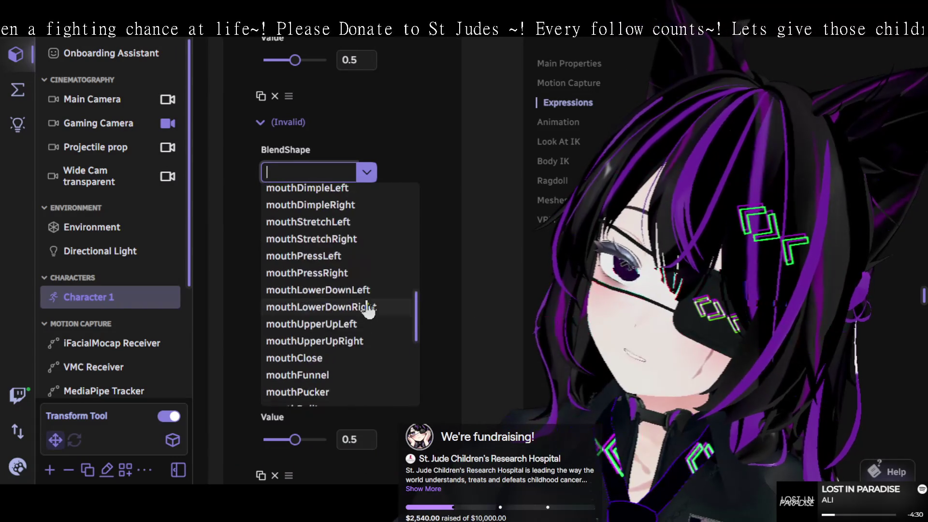
scroll(365, 305, up, 5)
scroll(363, 304, down, 17)
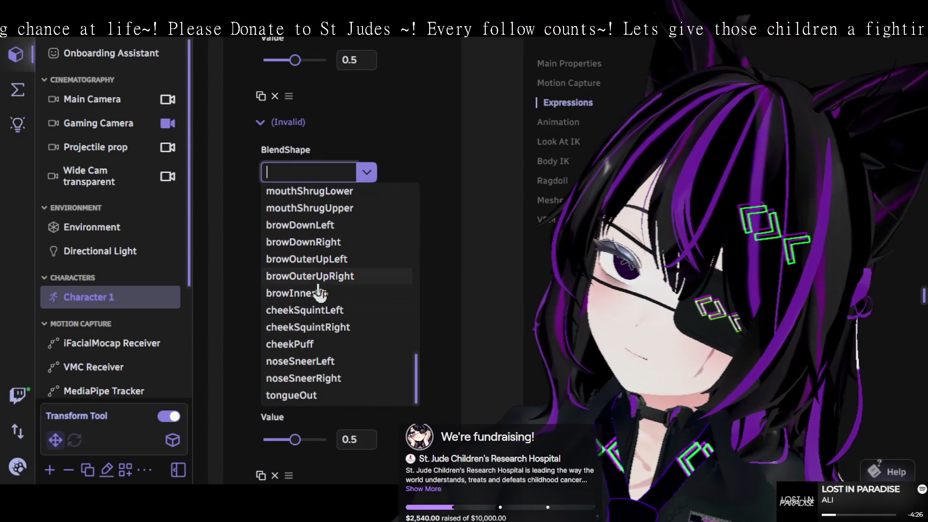
click(382, 295)
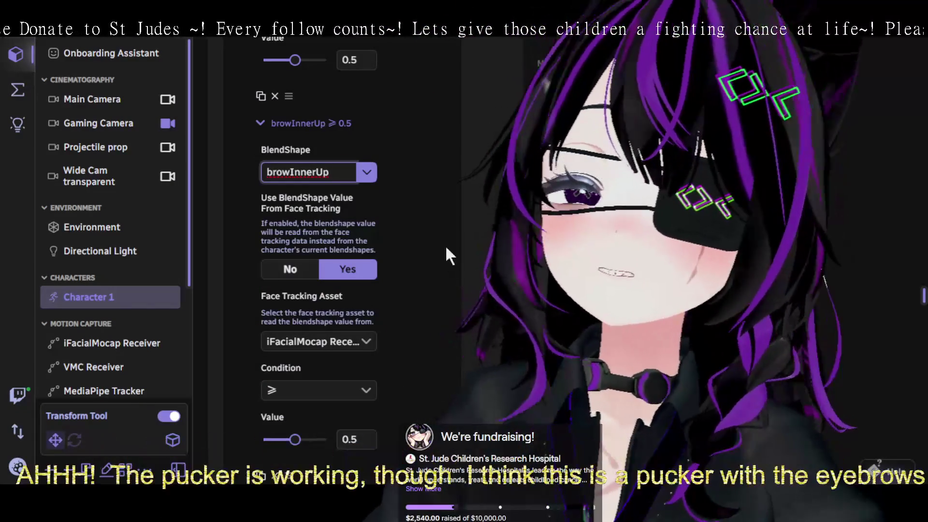
Replace the browInnerUp blendshape with the empty top entry, leaving the condition invalid.
scroll(428, 278, up, 3)
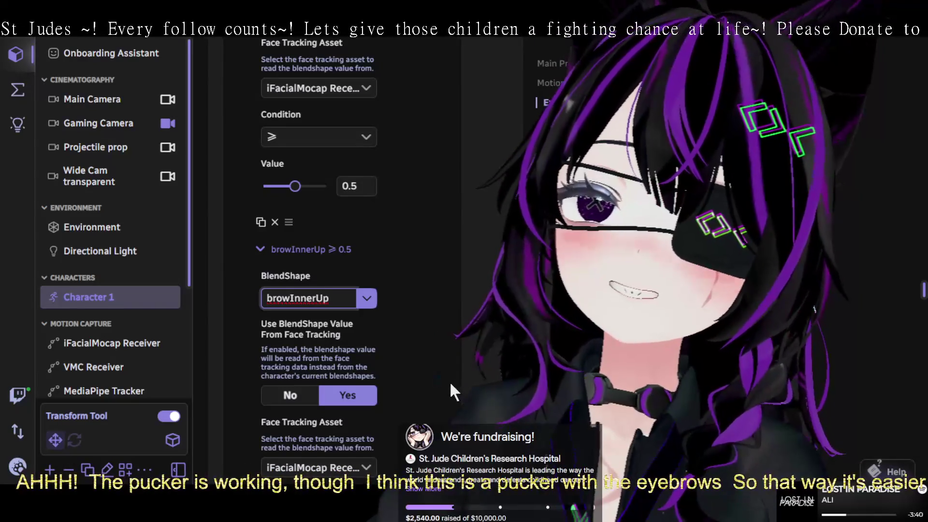
scroll(438, 387, up, 1)
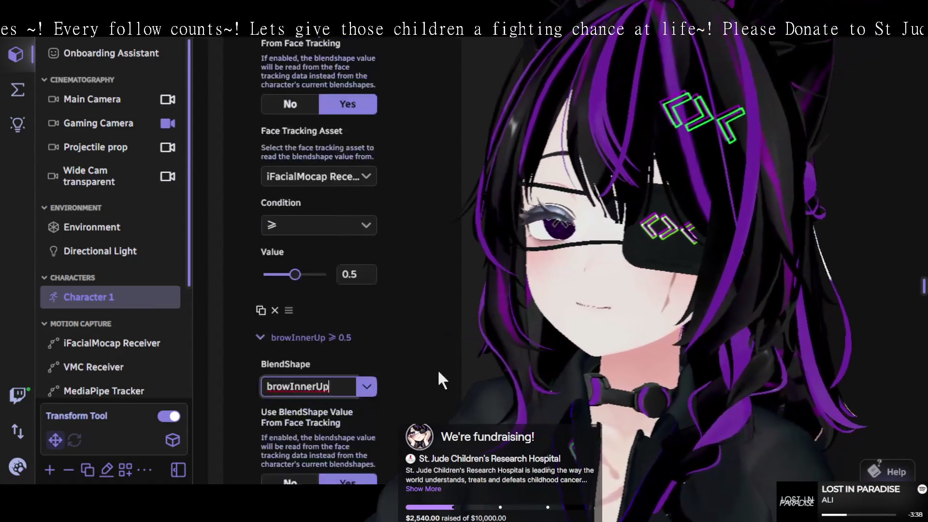
scroll(437, 399, down, 1)
click(367, 297)
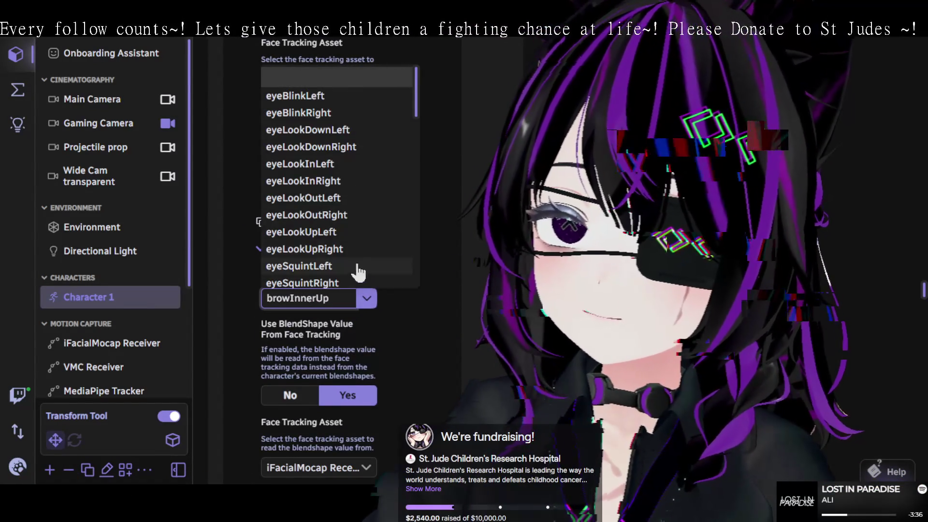
click(312, 84)
scroll(415, 304, up, 4)
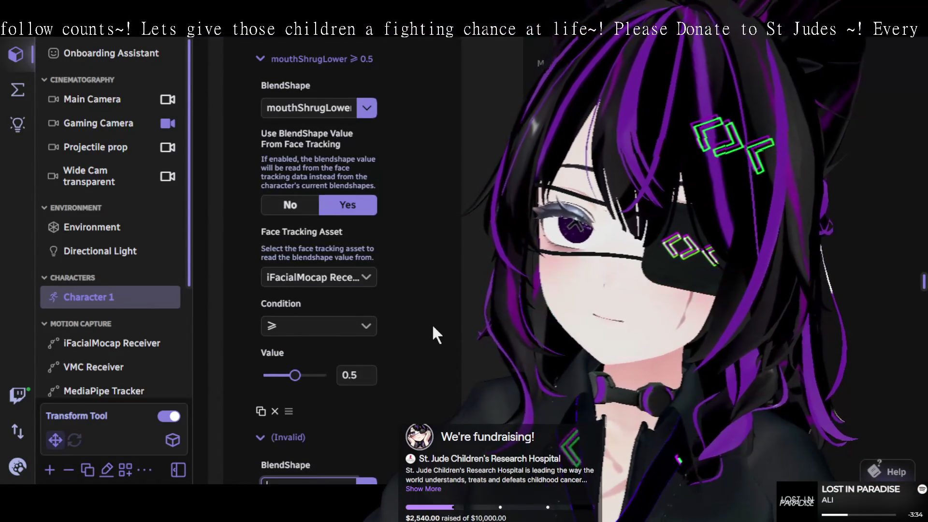
Delete the extra condition, keeping mouthLowerDownLeft and mouthLowerDownRight at ≥ 0.45 plus one empty condition.
scroll(431, 323, down, 3)
scroll(416, 347, down, 2)
click(274, 222)
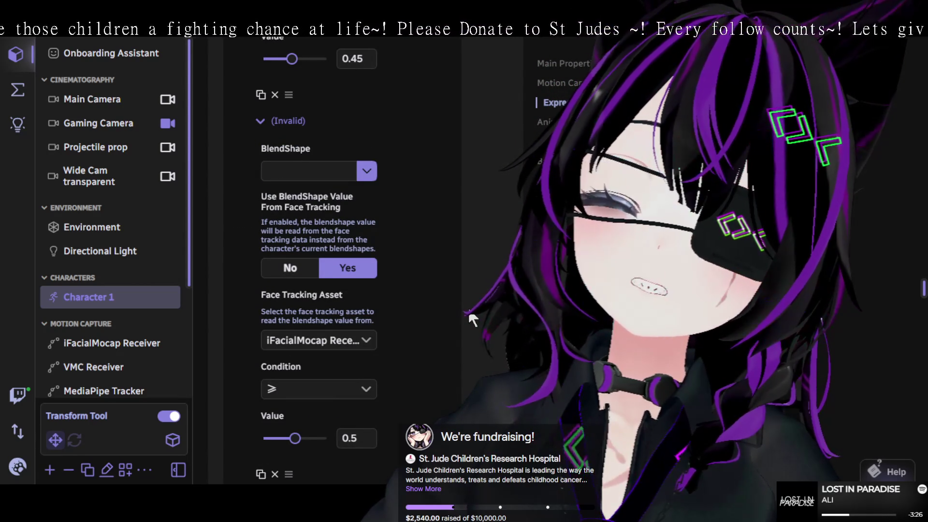
scroll(452, 337, down, 5)
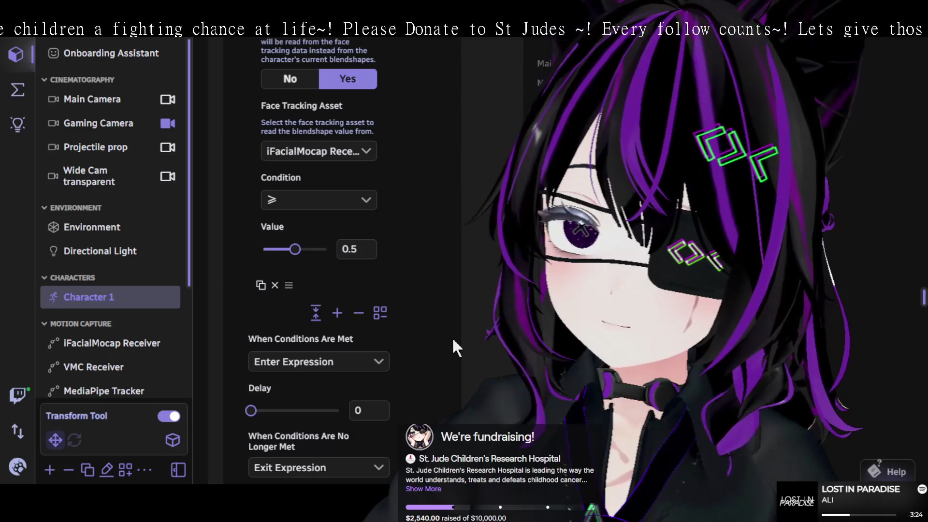
scroll(452, 339, up, 9)
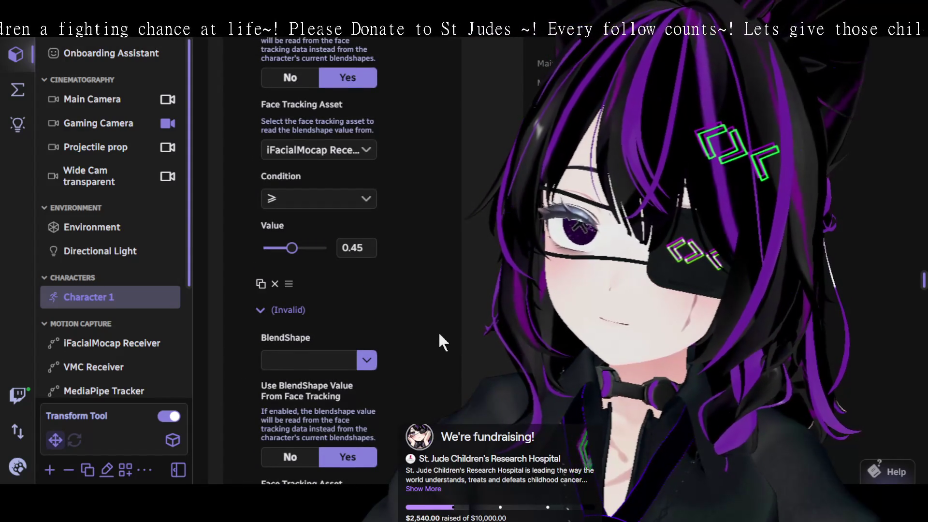
scroll(437, 331, up, 6)
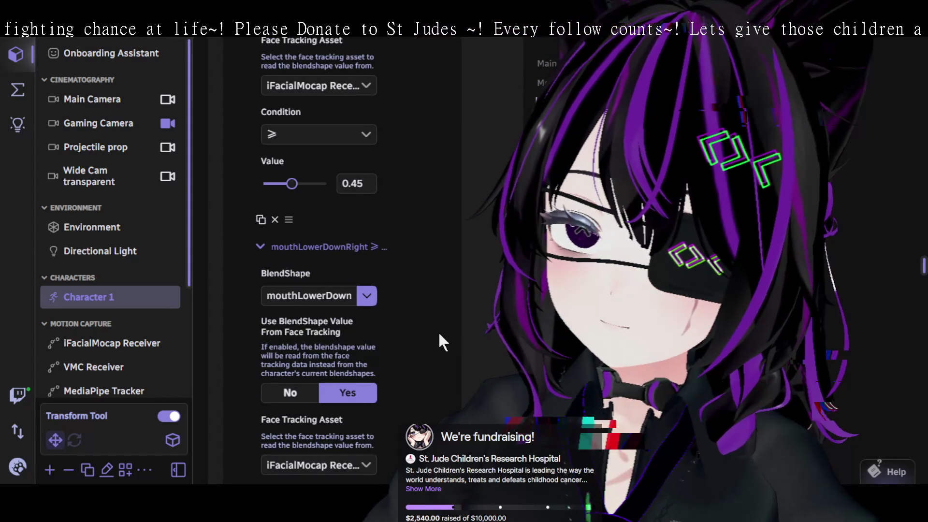
scroll(438, 331, down, 5)
scroll(428, 339, up, 10)
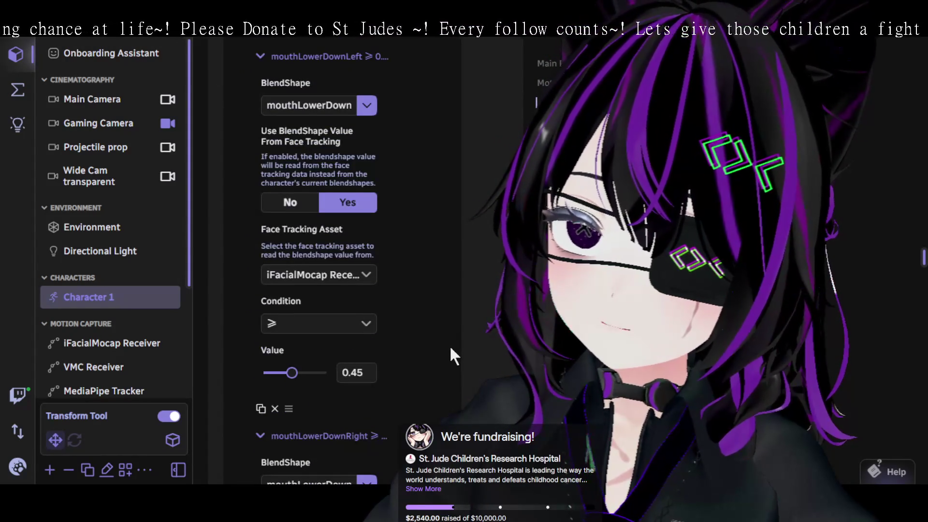
scroll(449, 345, up, 4)
scroll(433, 329, up, 5)
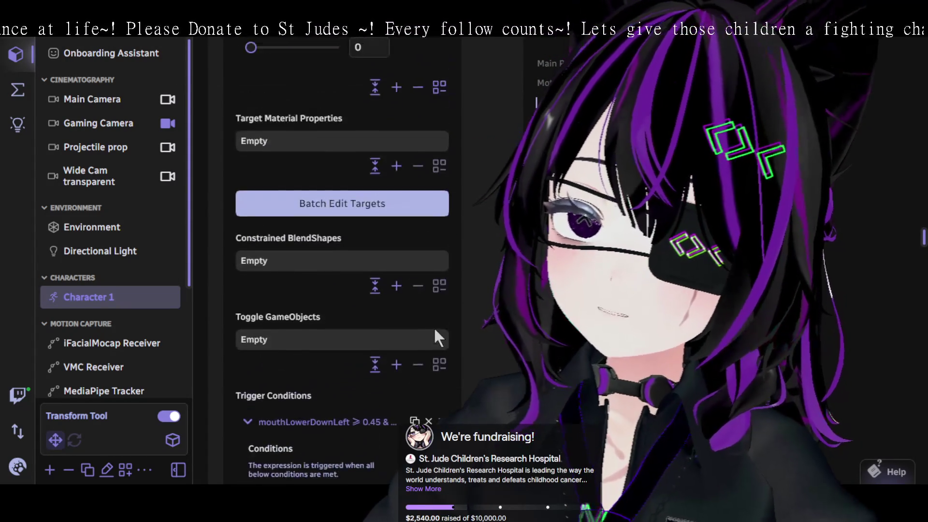
scroll(428, 333, down, 9)
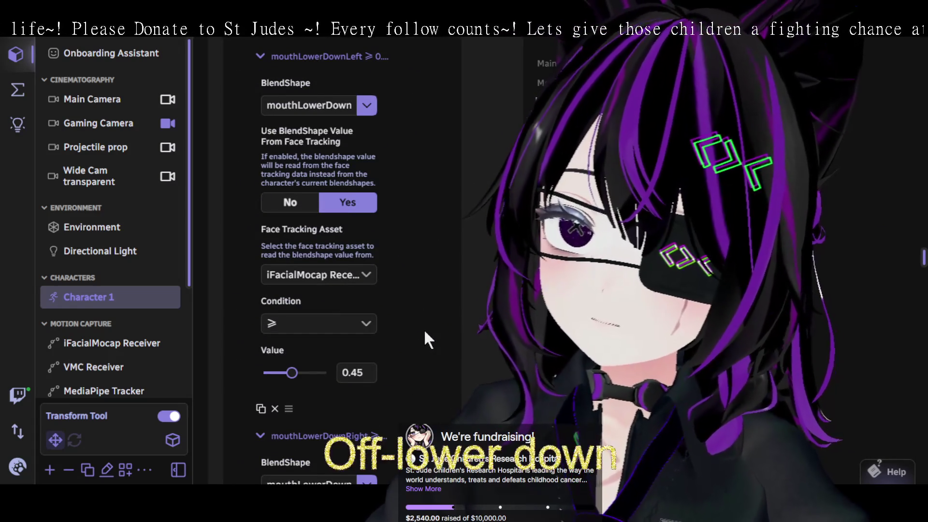
scroll(424, 327, down, 5)
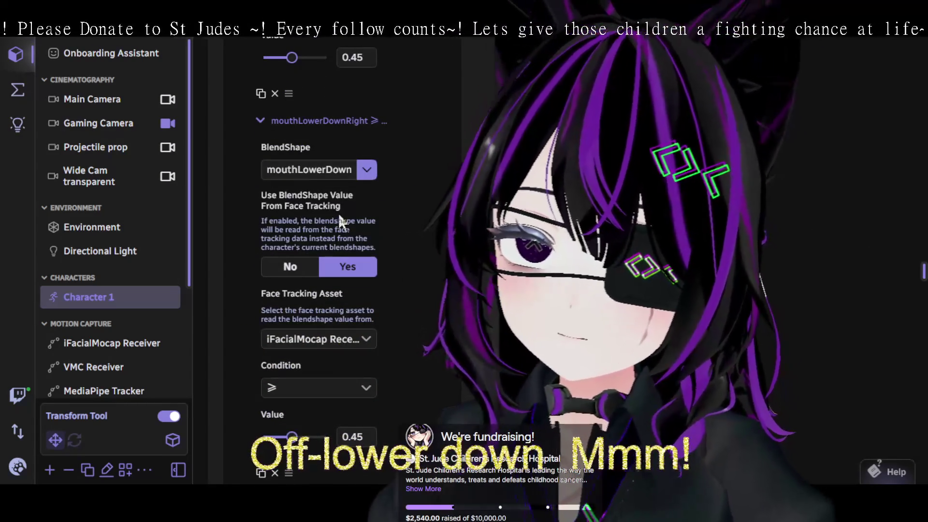
scroll(441, 281, up, 3)
scroll(443, 309, up, 6)
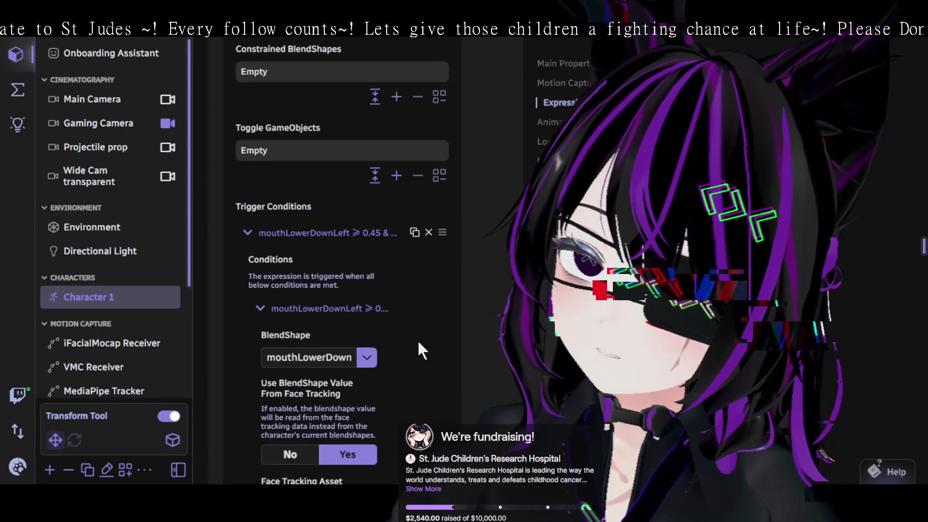
scroll(418, 341, down, 6)
scroll(416, 318, down, 3)
scroll(415, 318, up, 3)
scroll(383, 315, down, 2)
Set the invalid third condition's blendshape to mouthShrugLower (≥ 0.5).
click(364, 234)
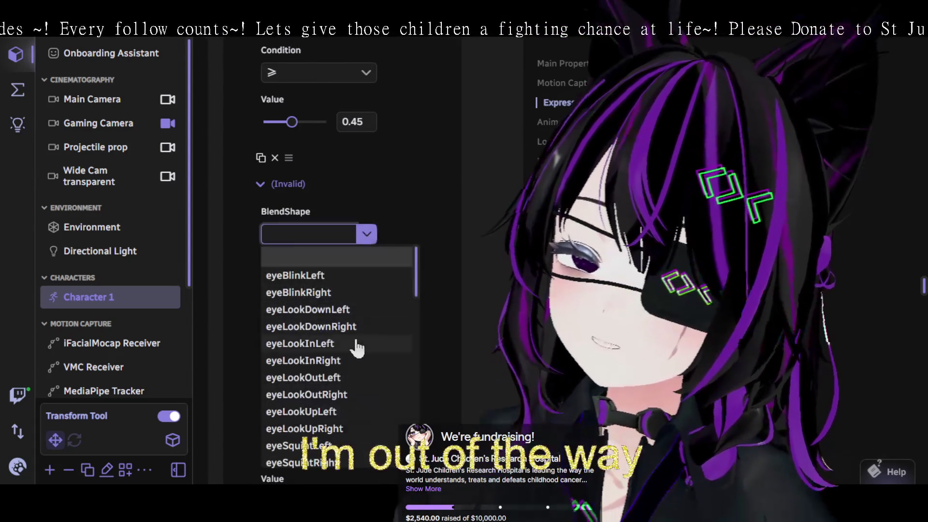
scroll(357, 333, down, 3)
scroll(353, 334, up, 2)
scroll(352, 334, down, 5)
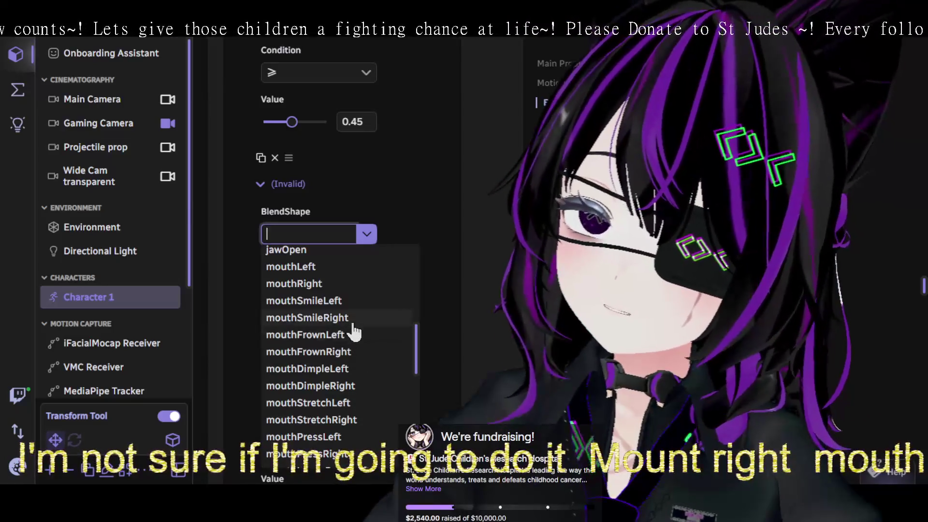
scroll(366, 383, down, 2)
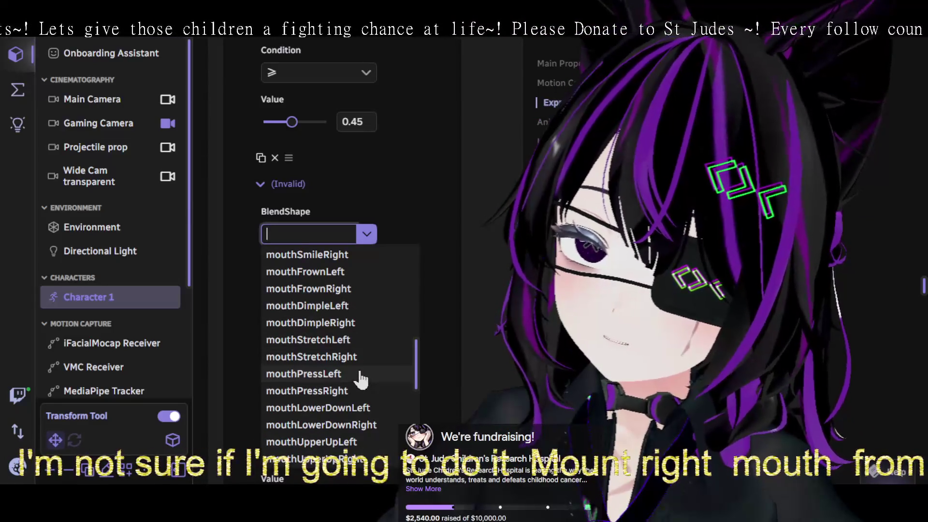
scroll(366, 382, down, 2)
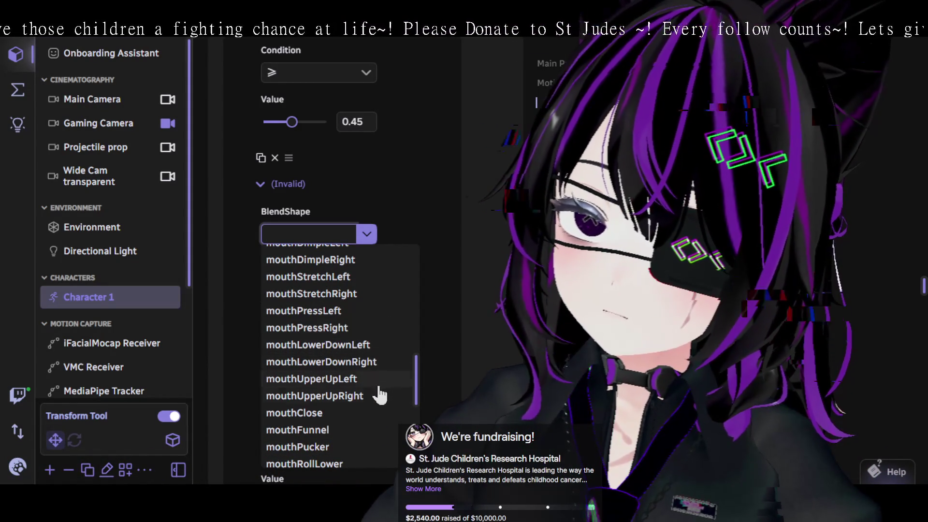
scroll(360, 382, down, 2)
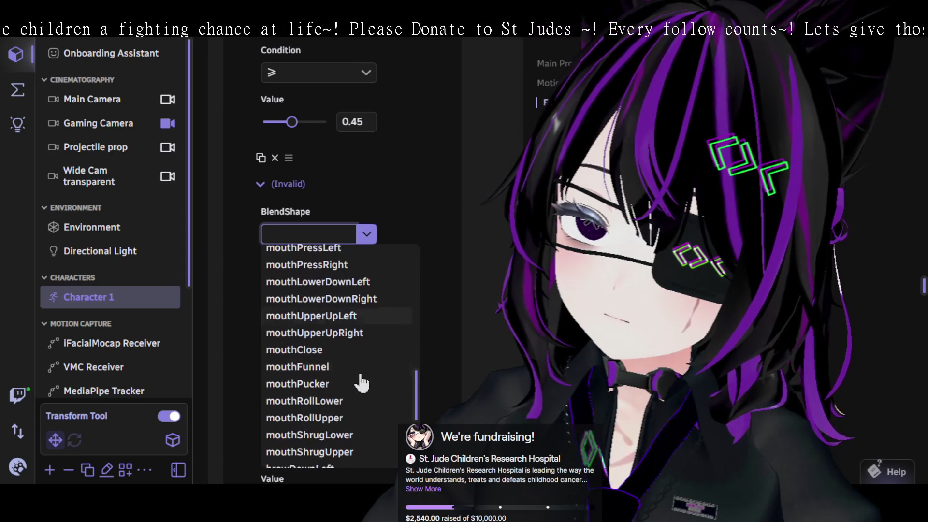
scroll(360, 370, down, 2)
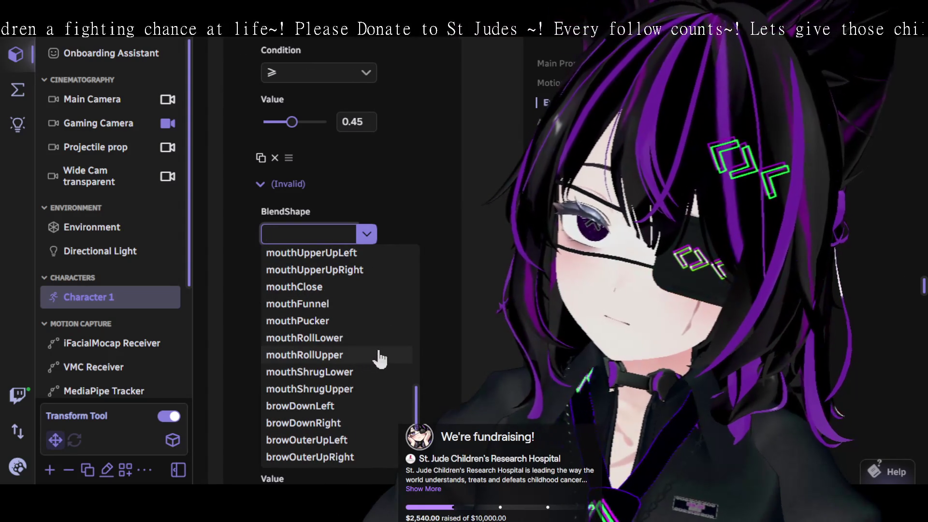
click(358, 377)
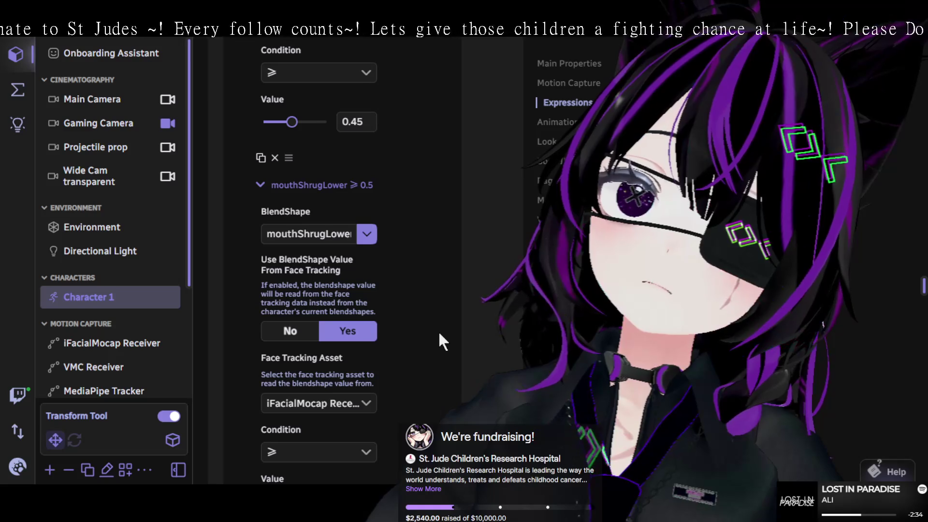
Change the mouthShrugLower threshold from 0.5 to 0.4, then select iFacialMocap Receiver.
scroll(436, 330, down, 3)
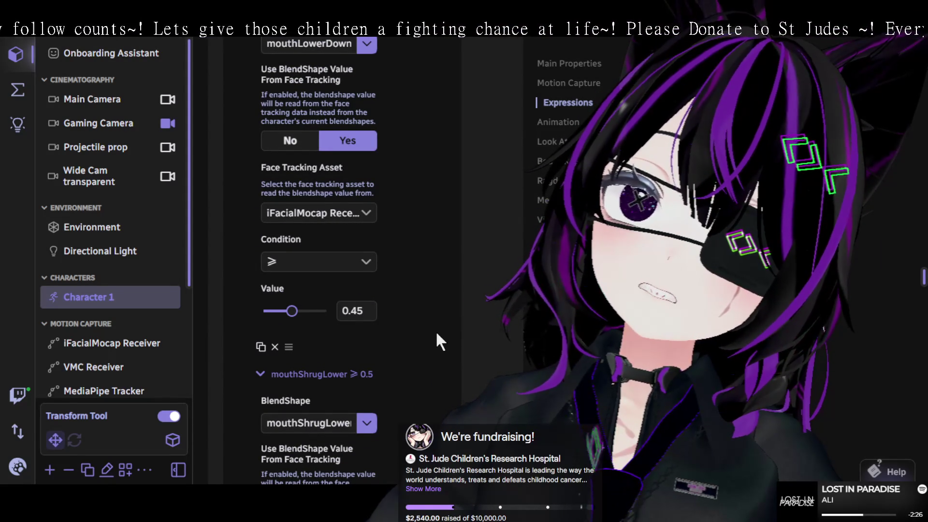
scroll(436, 331, down, 8)
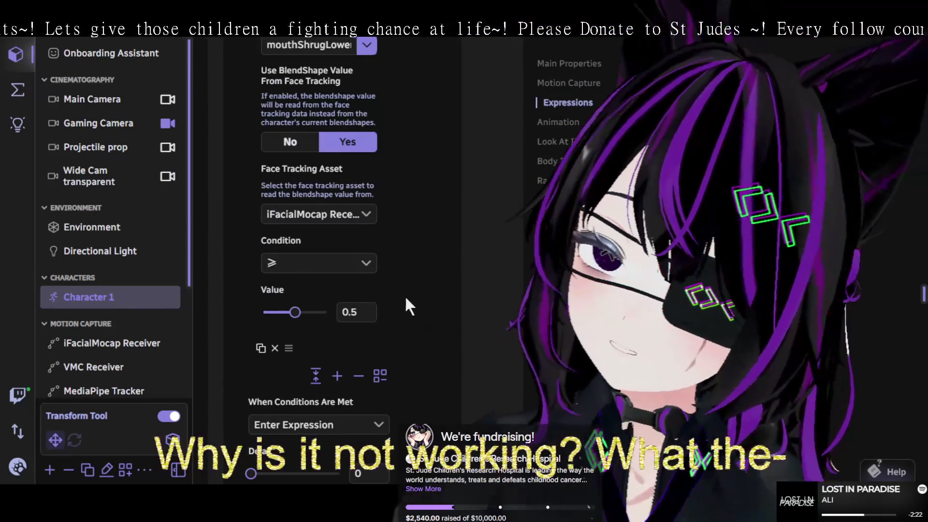
click(358, 312)
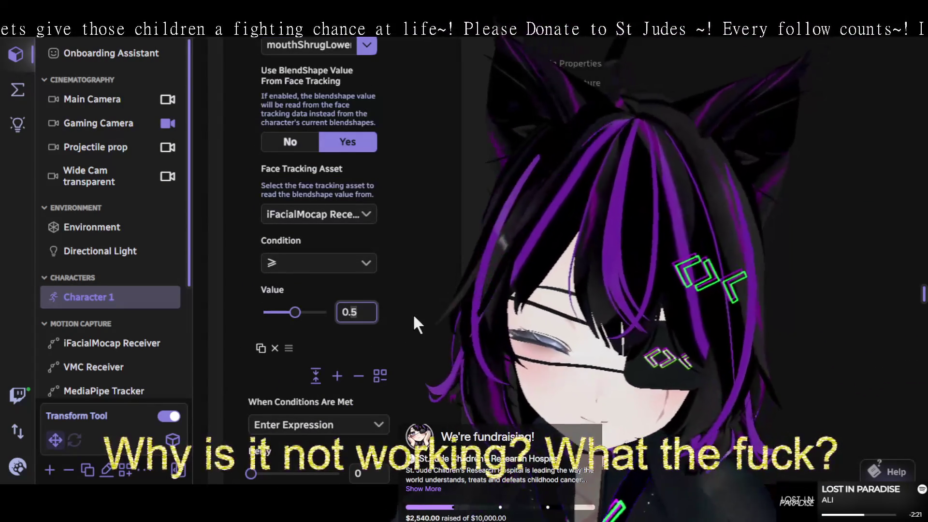
key(BackSpace)
text(4)
key(Return)
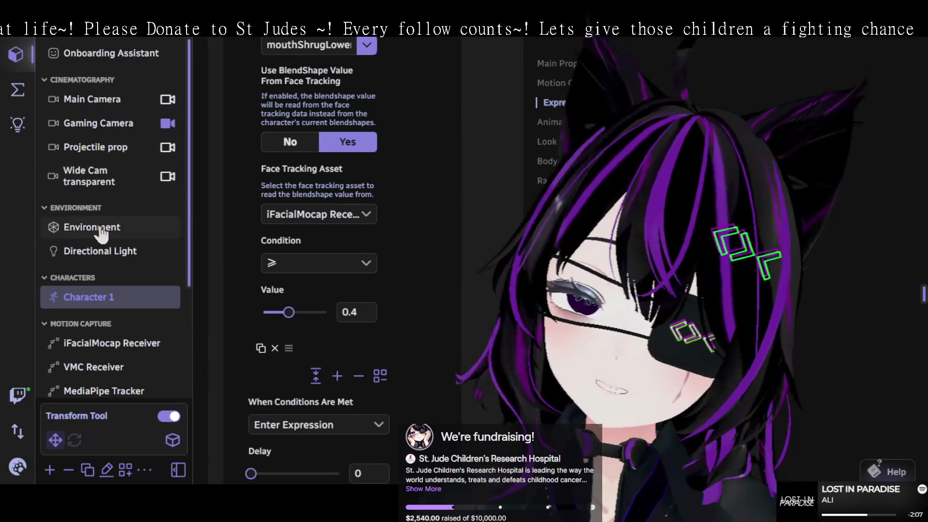
click(114, 346)
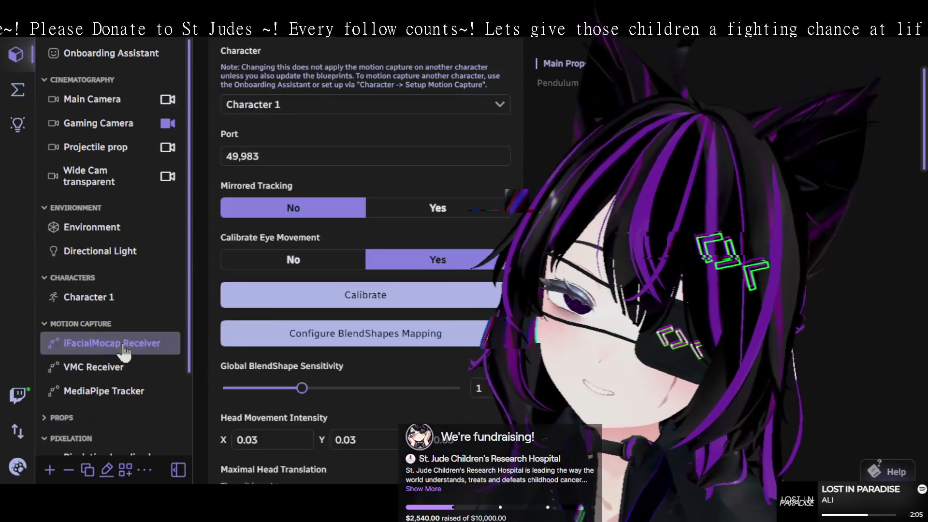
Open Configure BlendShapes Mapping and scroll down to the mouthFrownRight and mouthDimple entries.
click(407, 335)
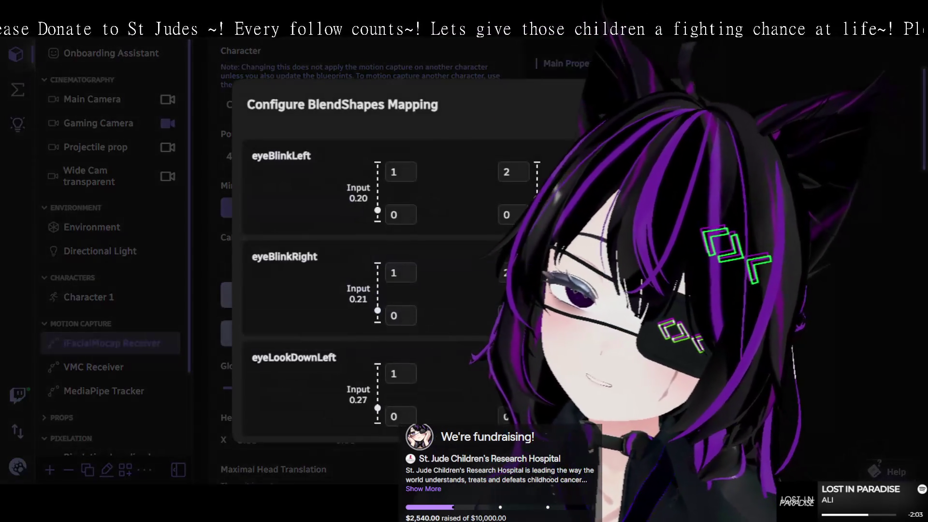
scroll(479, 282, down, 3)
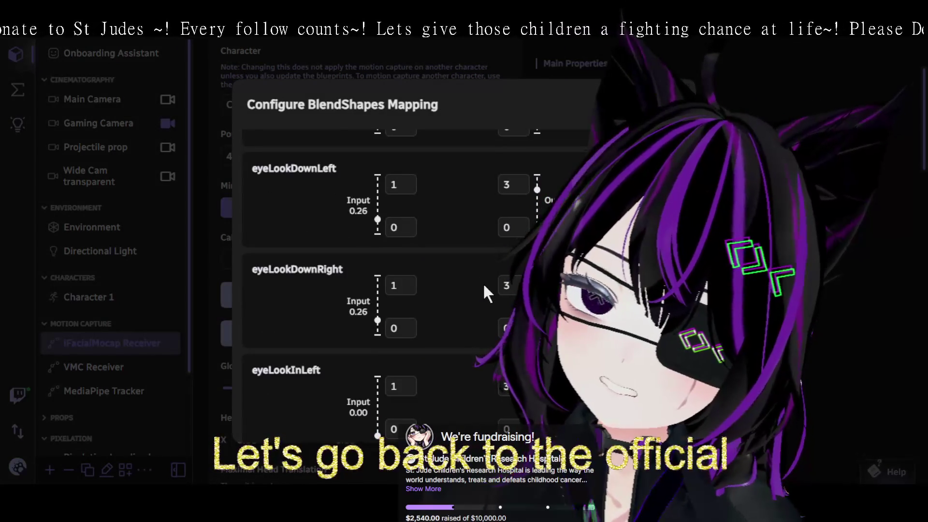
scroll(483, 282, down, 2)
scroll(483, 295, down, 1)
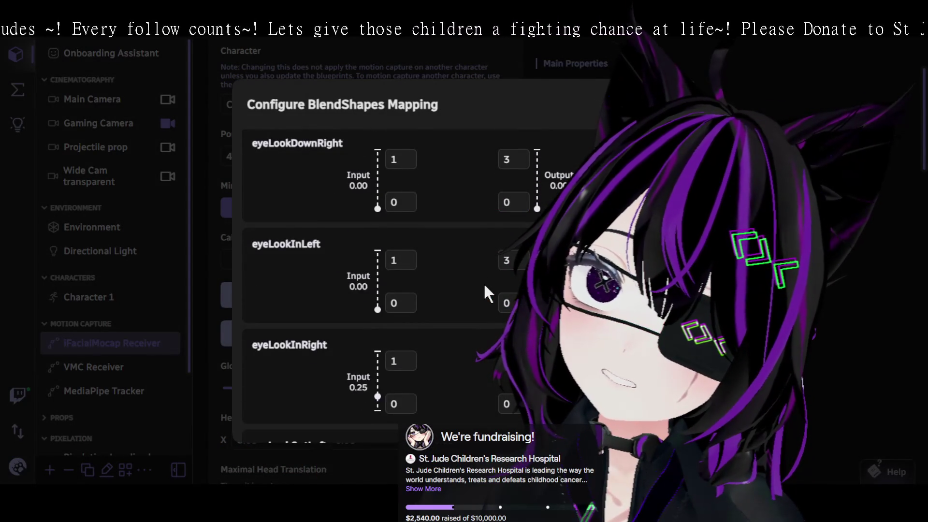
scroll(486, 287, down, 4)
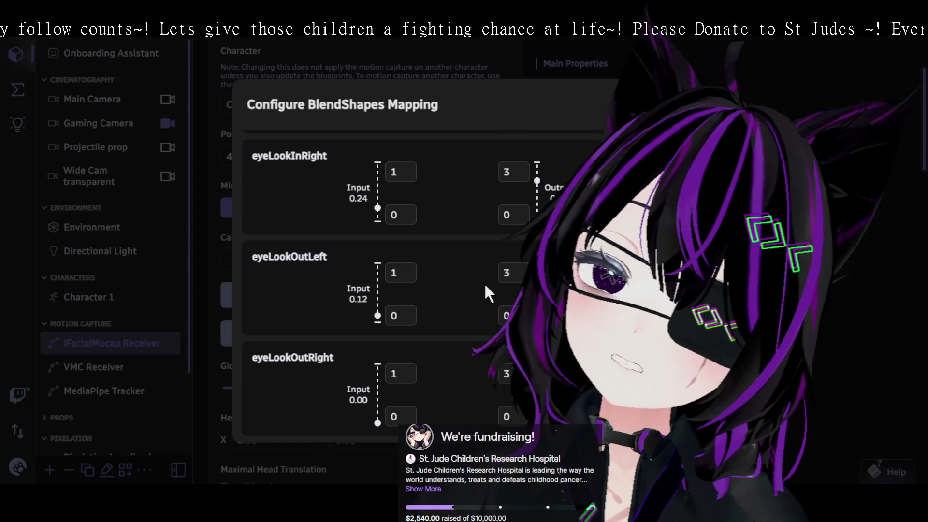
scroll(454, 297, down, 11)
scroll(459, 297, down, 2)
scroll(465, 295, down, 2)
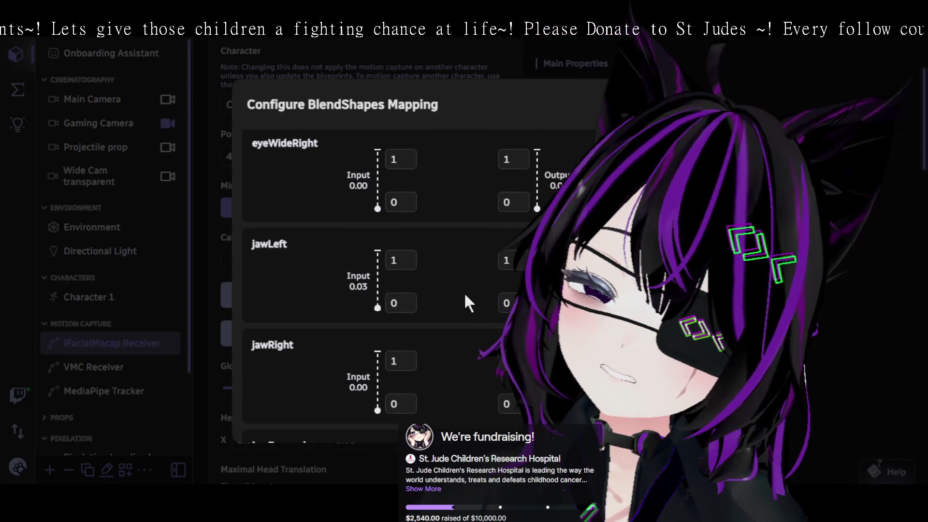
scroll(465, 296, down, 2)
scroll(464, 294, down, 2)
scroll(464, 291, down, 10)
scroll(465, 299, up, 3)
scroll(465, 294, down, 6)
scroll(465, 293, down, 4)
scroll(465, 294, up, 4)
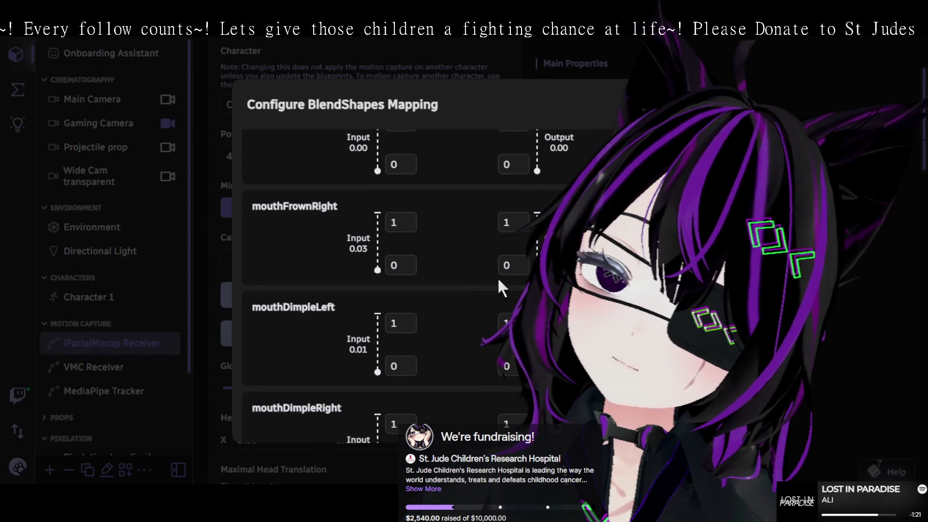
click(511, 222)
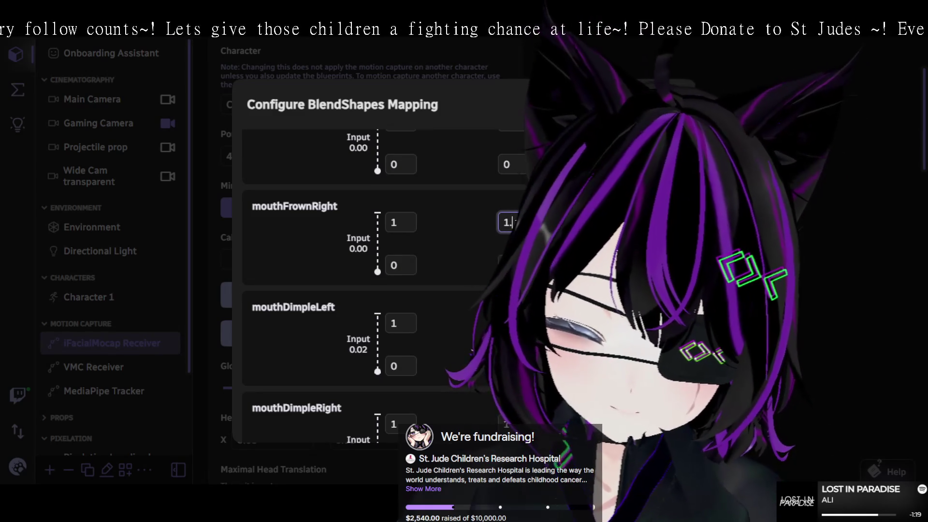
text(.2)
scroll(521, 215, up, 2)
click(512, 185)
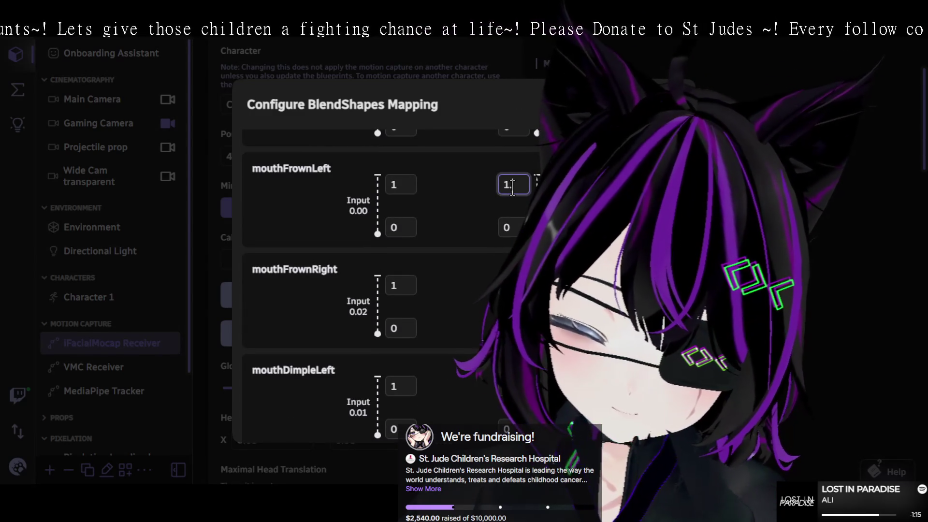
text(.2)
key(Return)
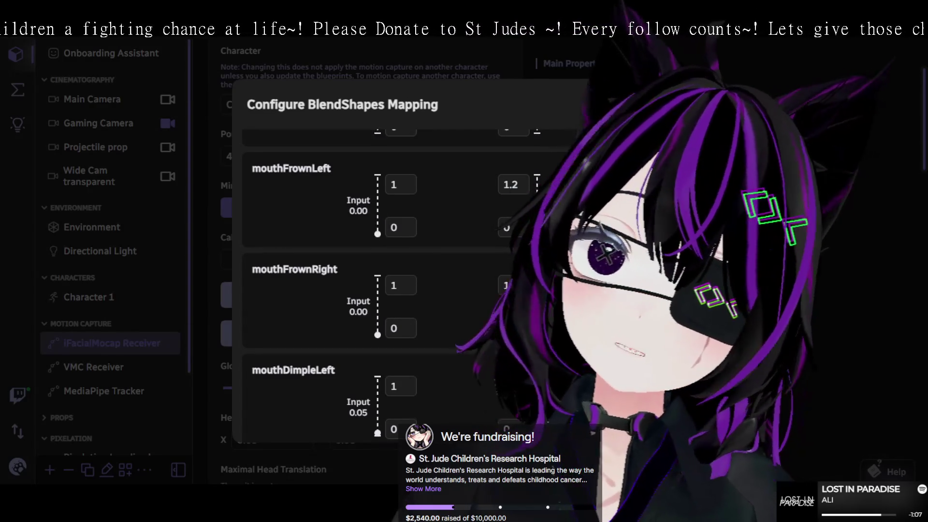
scroll(382, 280, down, 2)
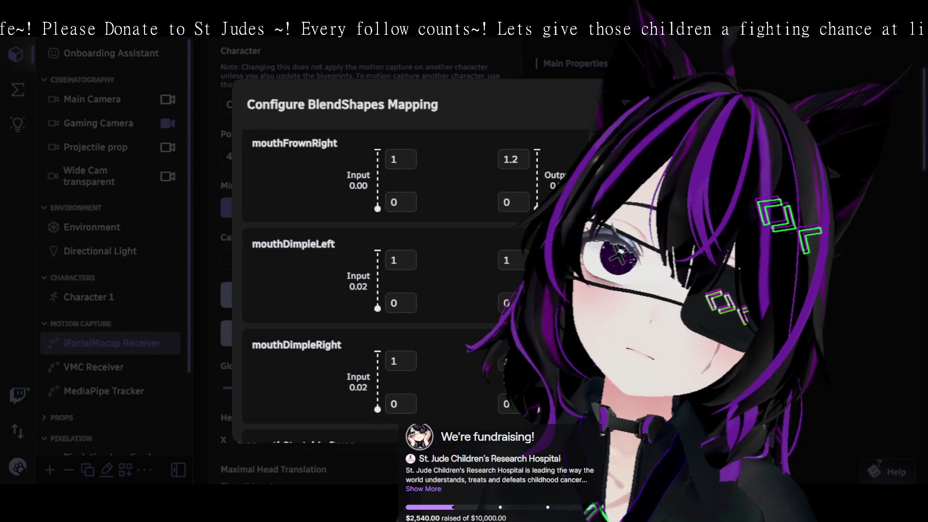
scroll(377, 285, down, 3)
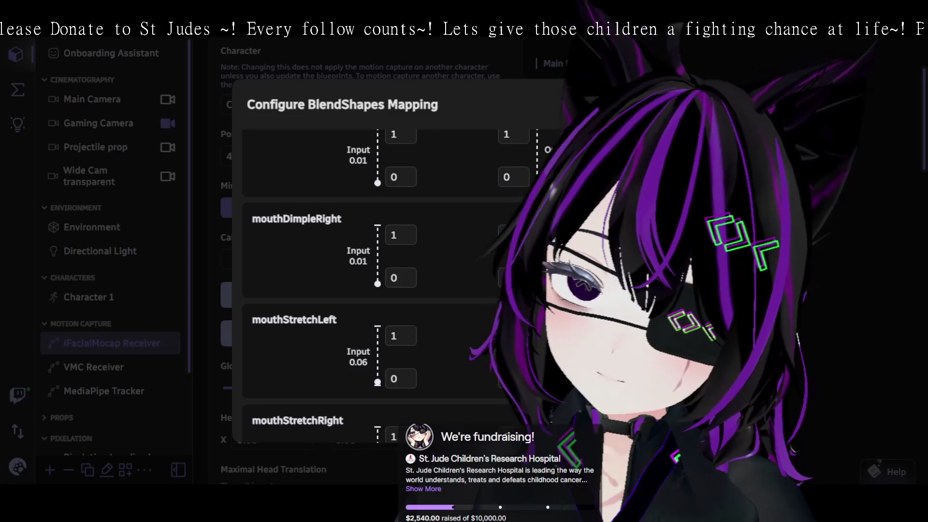
scroll(377, 285, down, 2)
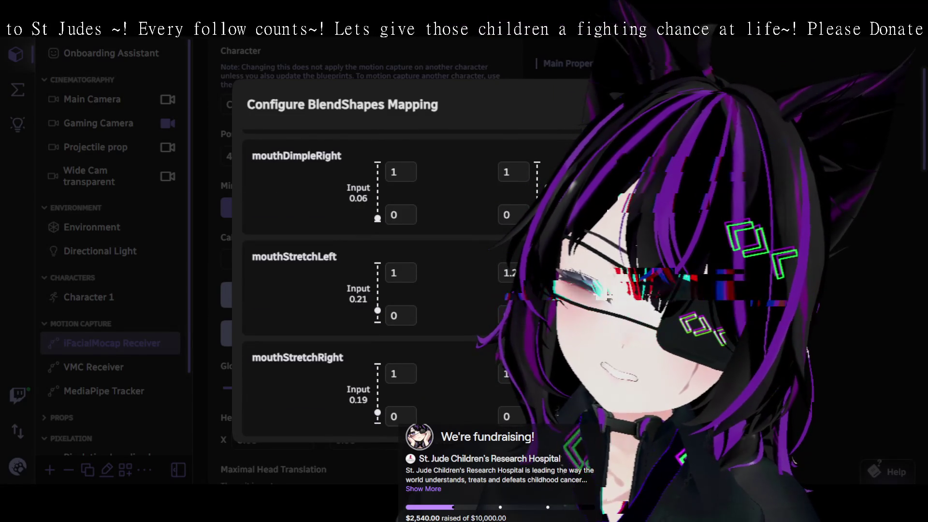
scroll(377, 285, down, 2)
scroll(377, 285, down, 4)
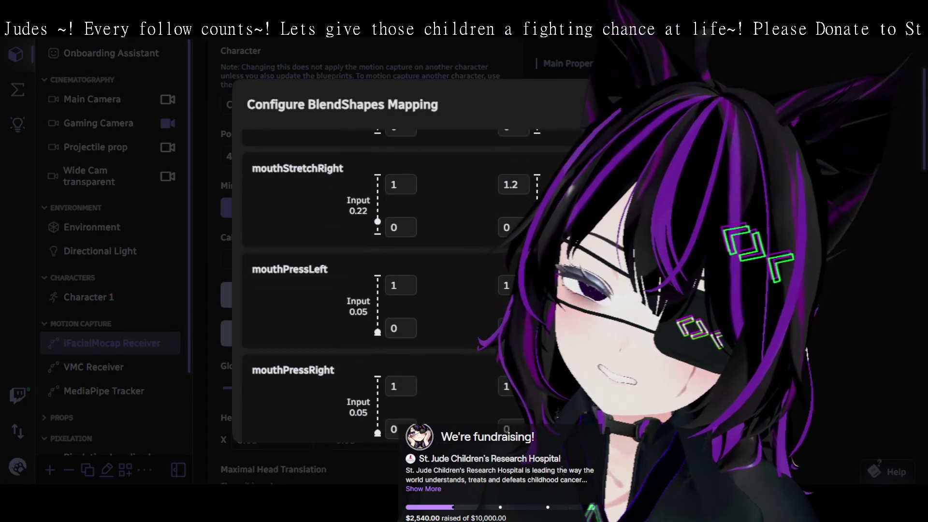
scroll(377, 285, down, 4)
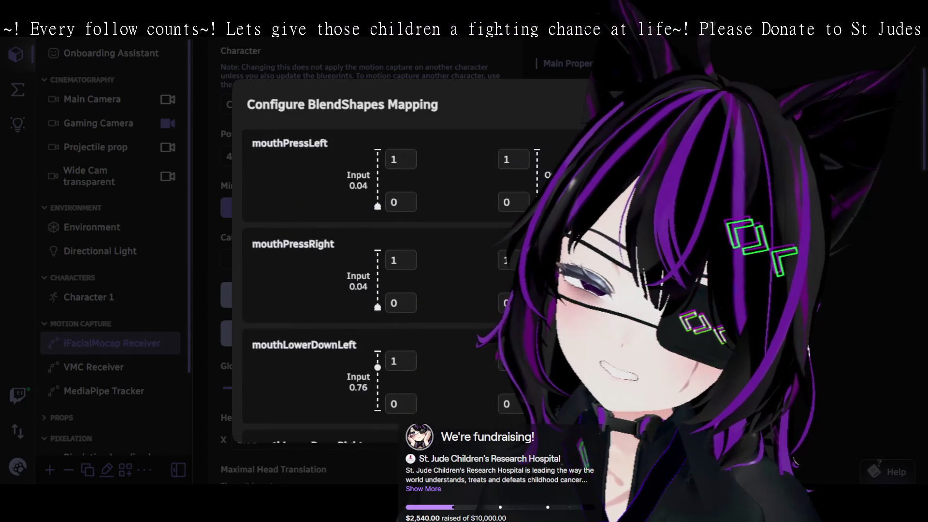
scroll(377, 286, down, 4)
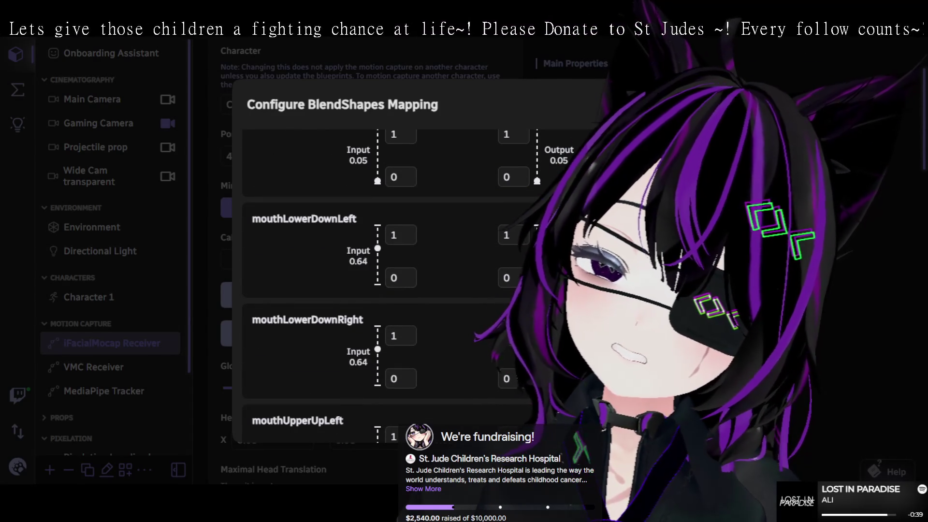
scroll(377, 285, down, 2)
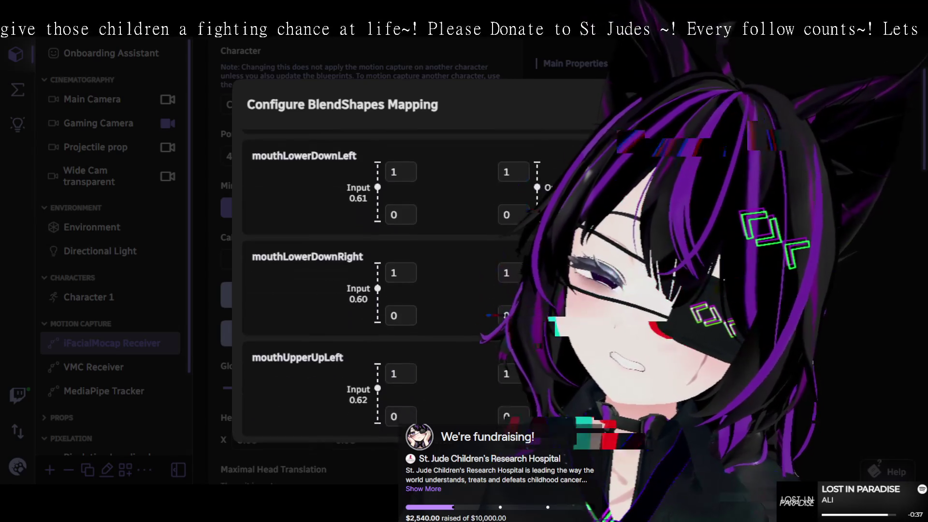
scroll(377, 285, down, 4)
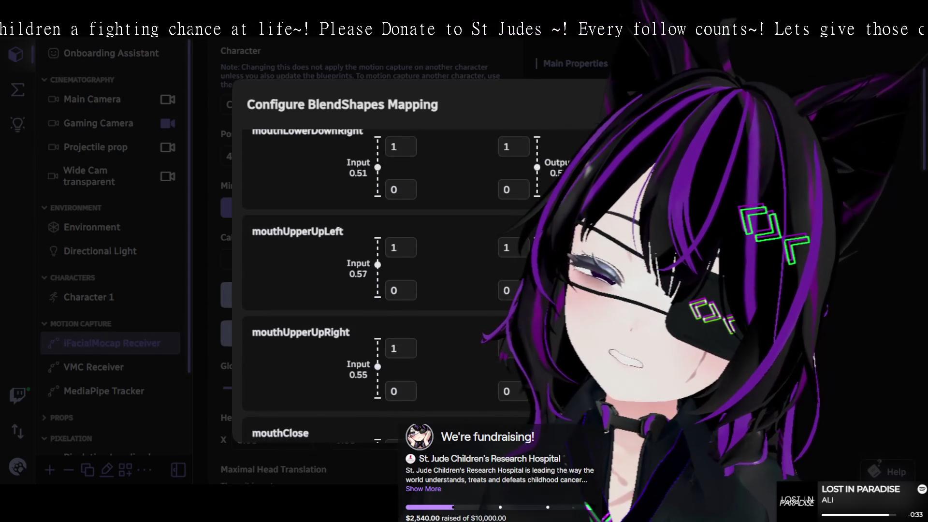
scroll(377, 285, down, 8)
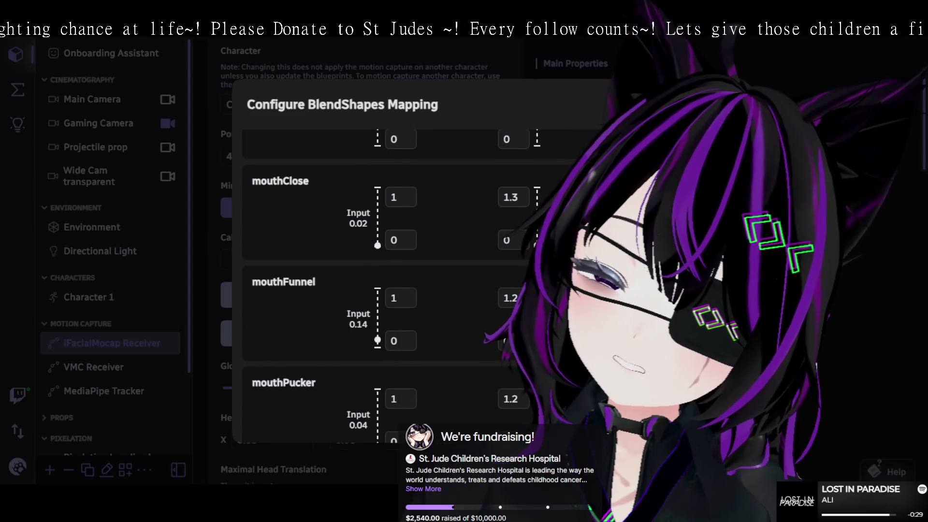
scroll(376, 285, down, 4)
scroll(377, 285, down, 9)
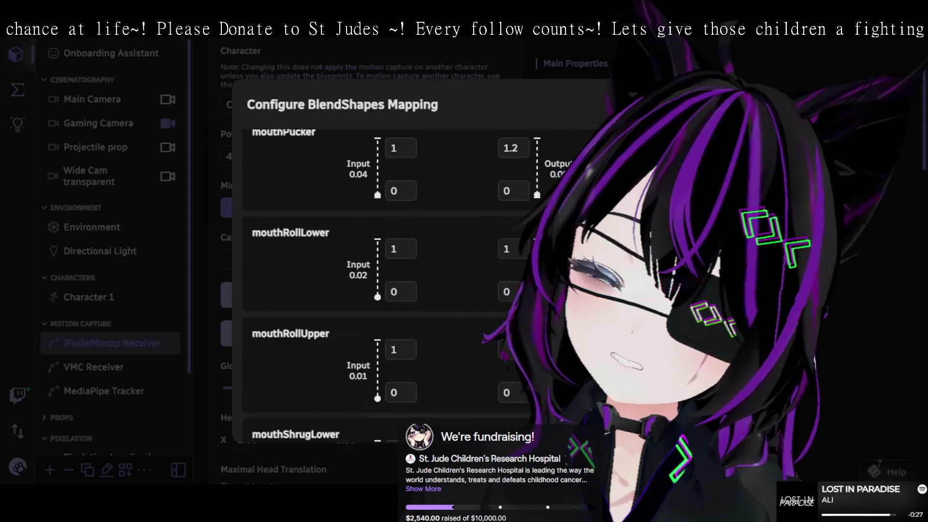
scroll(377, 285, down, 5)
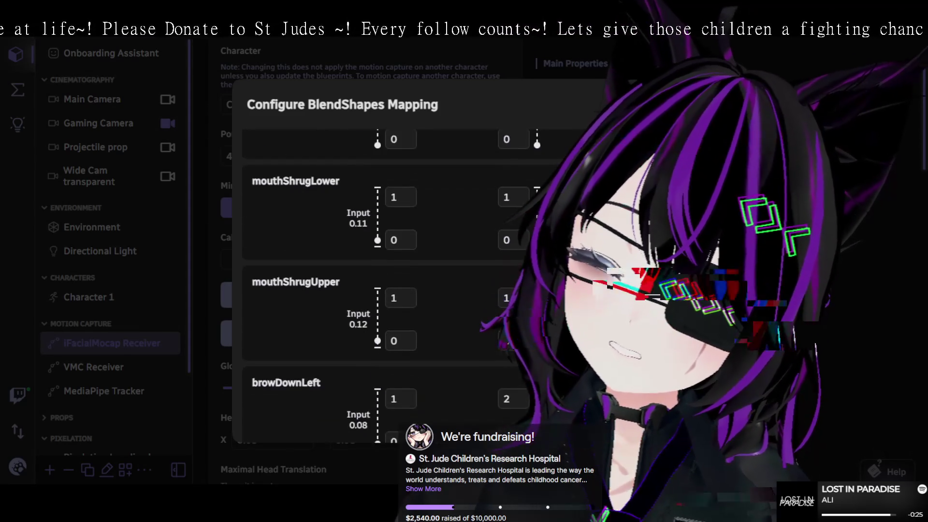
Close the mapping dialog and select Character 1 to show its mouthShrugLower ≥ 0.4 condition.
scroll(387, 285, down, 2)
scroll(386, 286, up, 4)
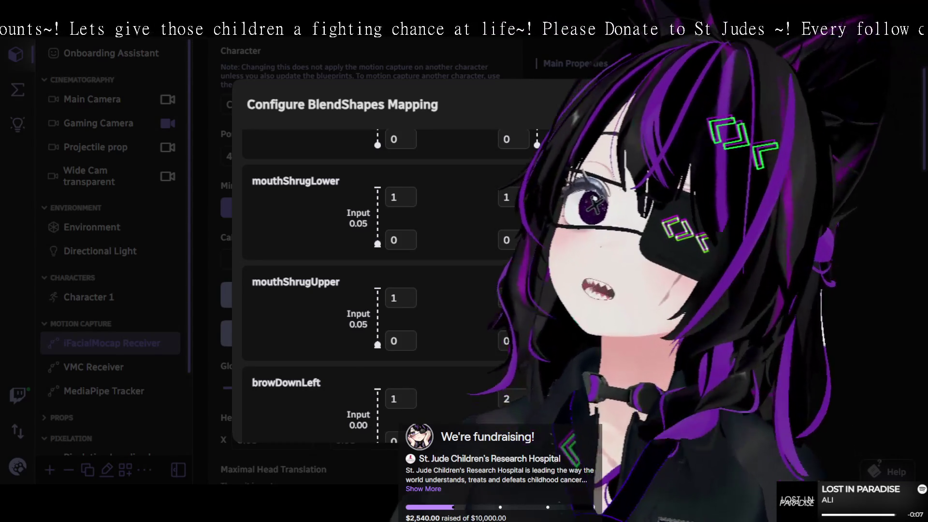
scroll(368, 271, up, 2)
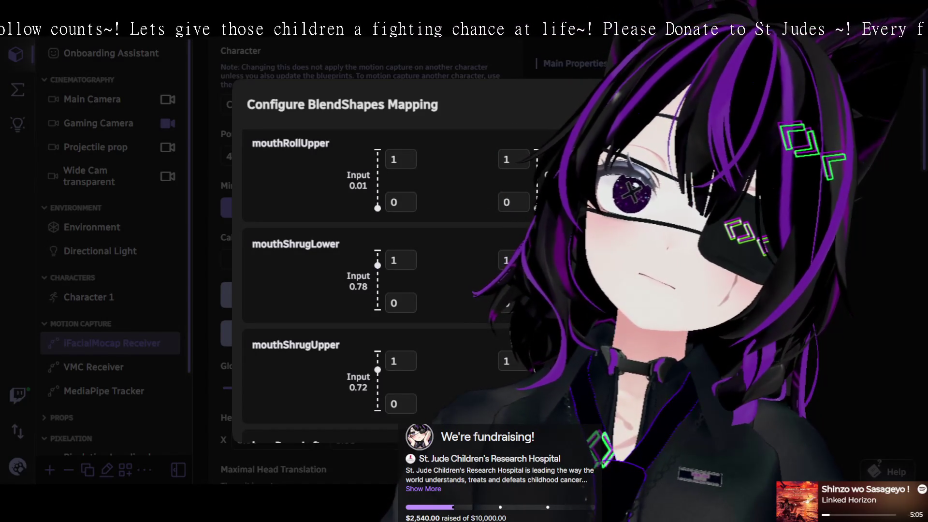
scroll(377, 270, down, 2)
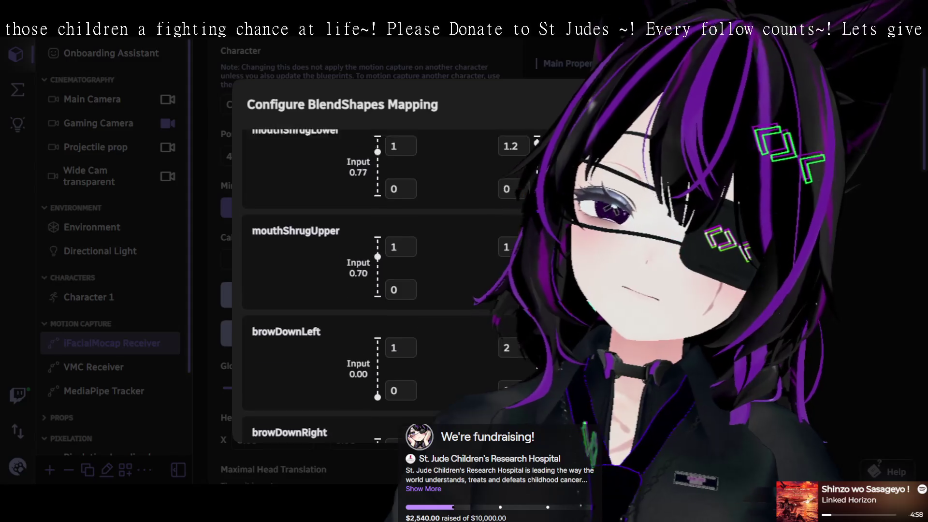
scroll(377, 270, up, 2)
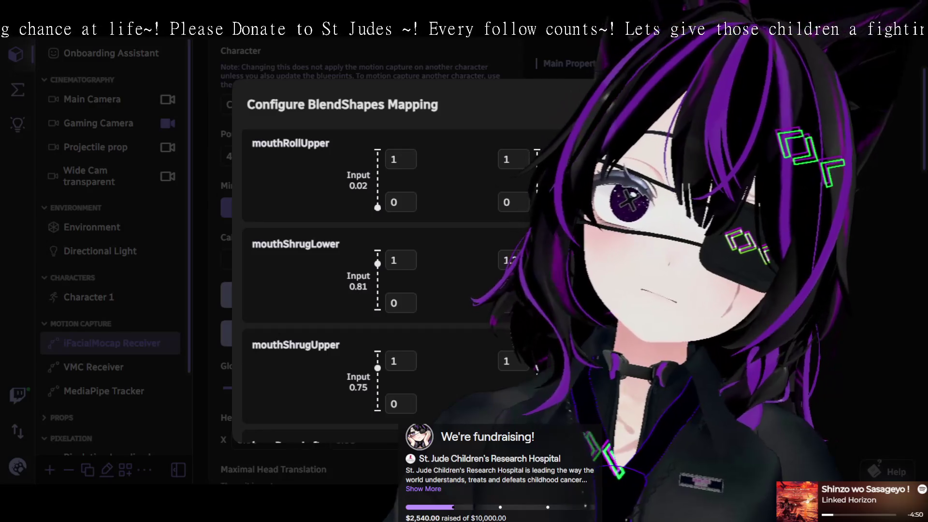
scroll(387, 270, up, 3)
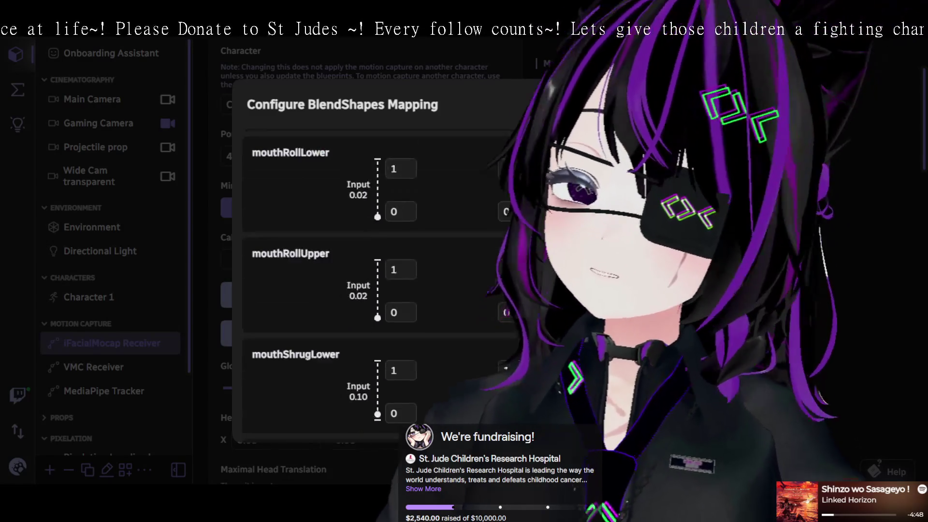
key(Escape)
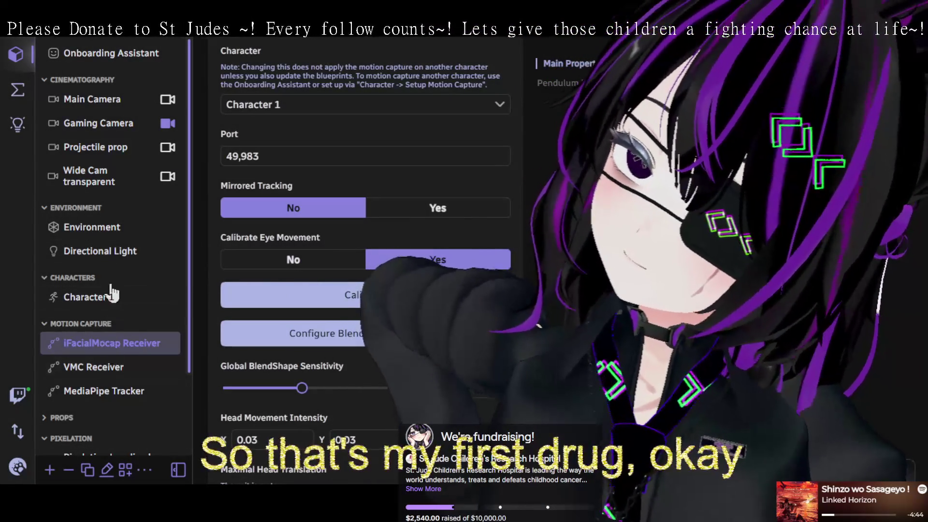
click(109, 296)
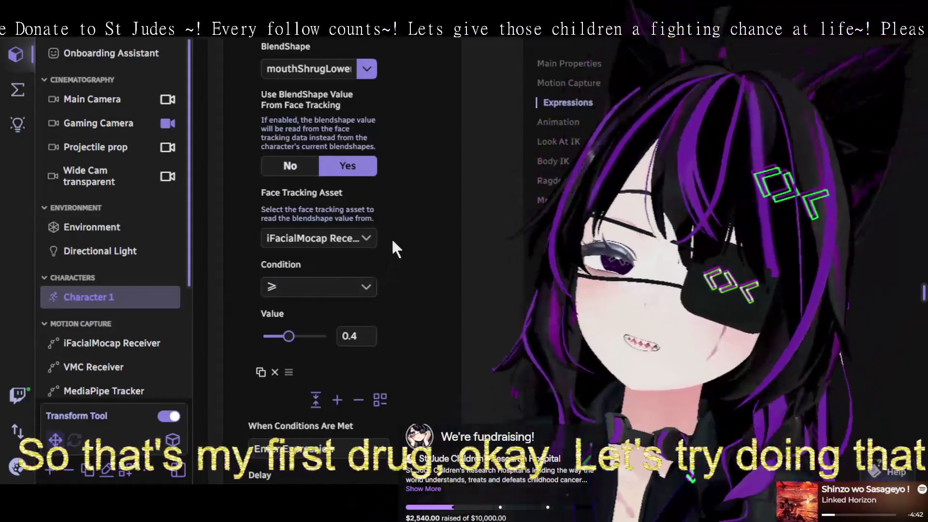
Check the mouthShrugLower condition and keep iFacialMocap Receiver as its face tracking source.
scroll(414, 259, up, 4)
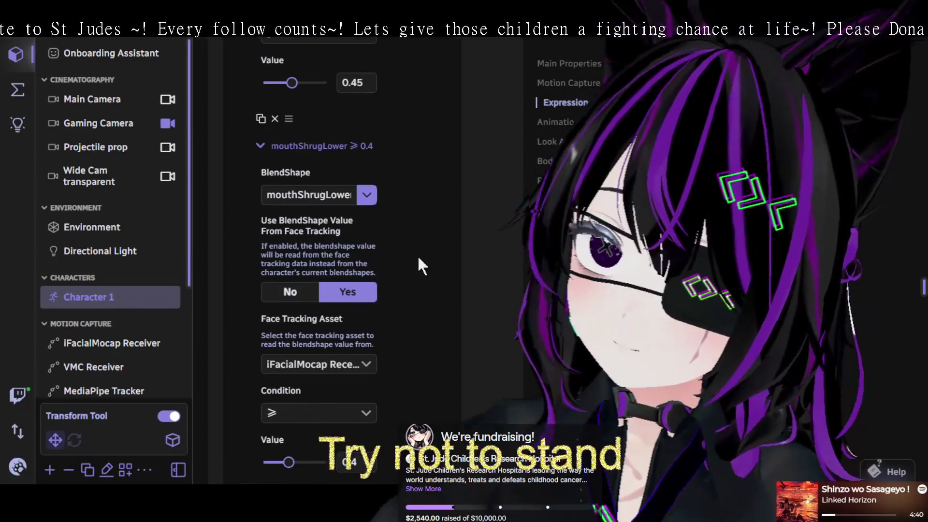
click(333, 258)
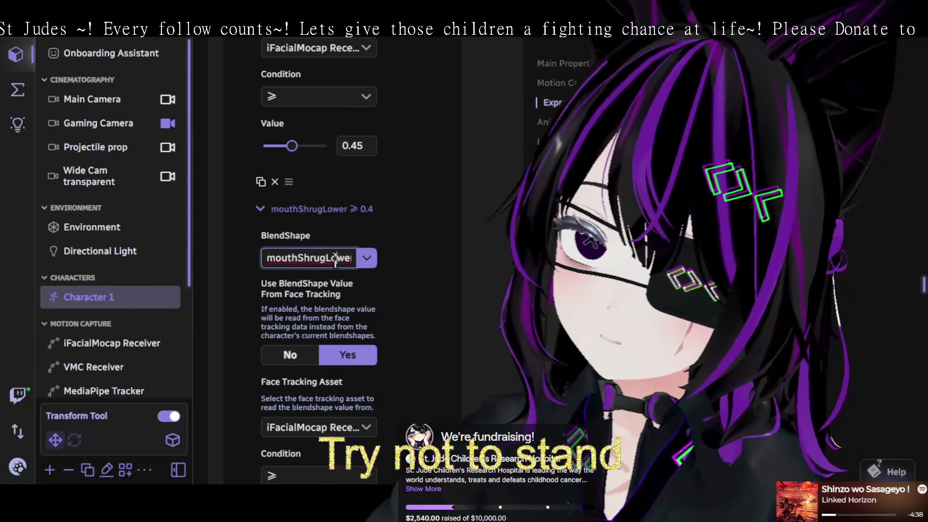
scroll(386, 263, up, 1)
scroll(386, 263, up, 4)
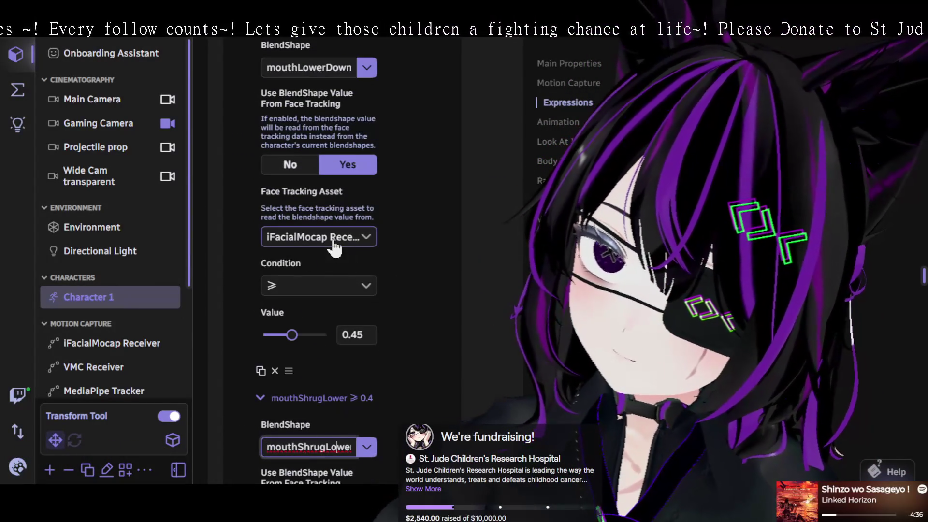
click(369, 240)
click(334, 247)
Switch the mouthLowerDownRight condition's blendshape to mouthShrugUpper, keeping the 0.45 threshold.
scroll(339, 252, down, 3)
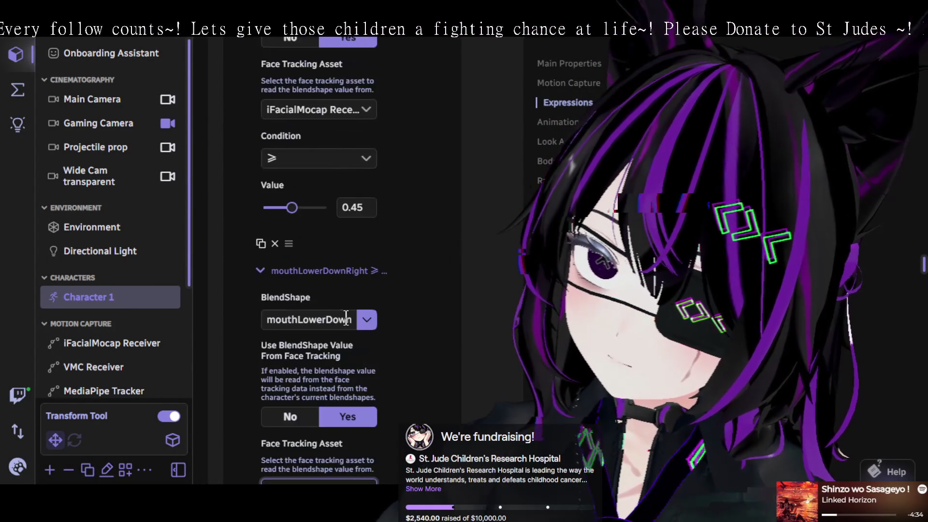
click(359, 320)
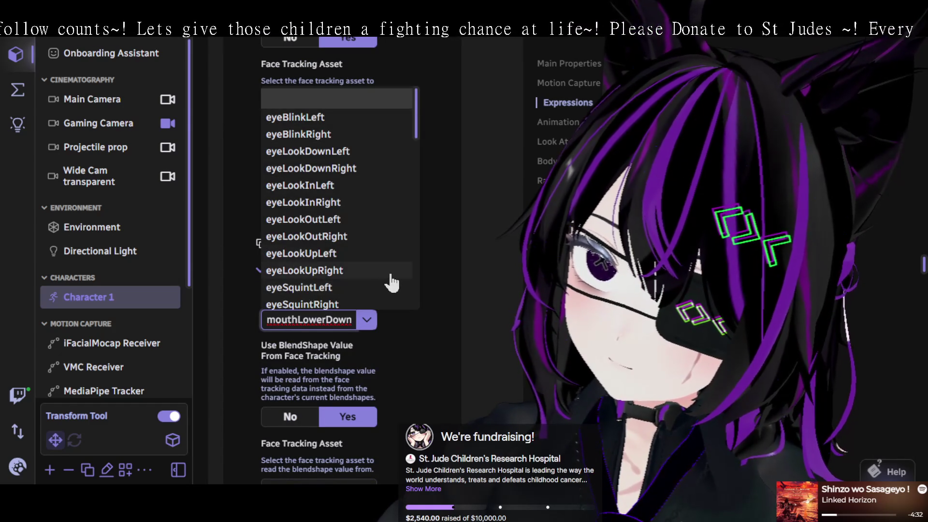
scroll(382, 261, down, 5)
scroll(374, 225, down, 3)
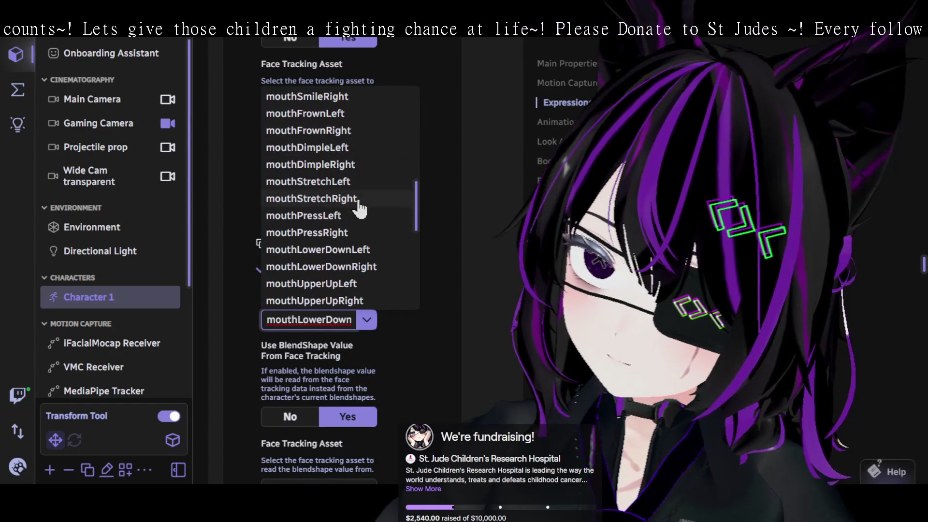
scroll(368, 230, down, 5)
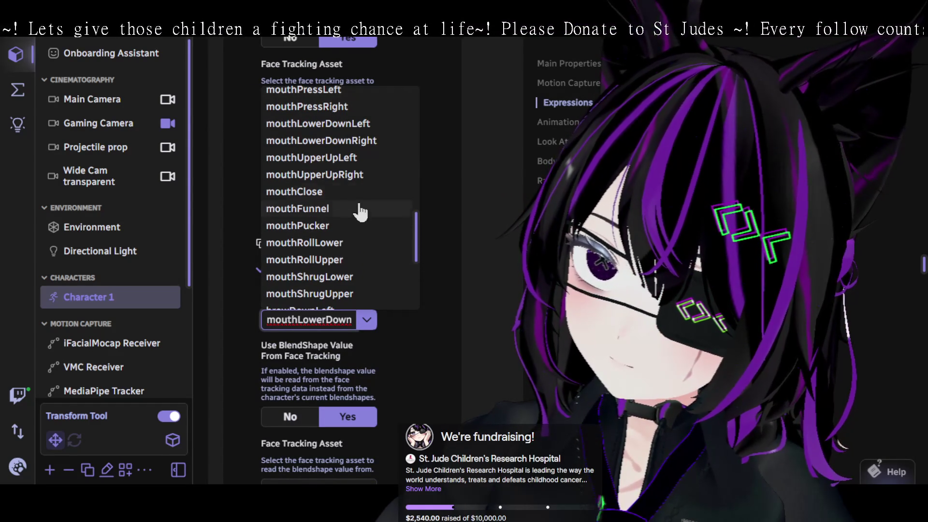
scroll(363, 237, down, 3)
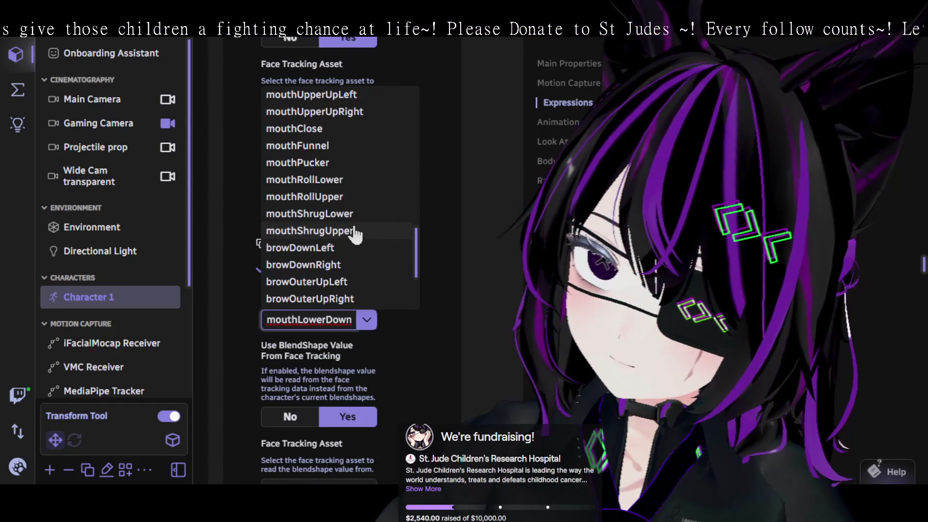
click(349, 230)
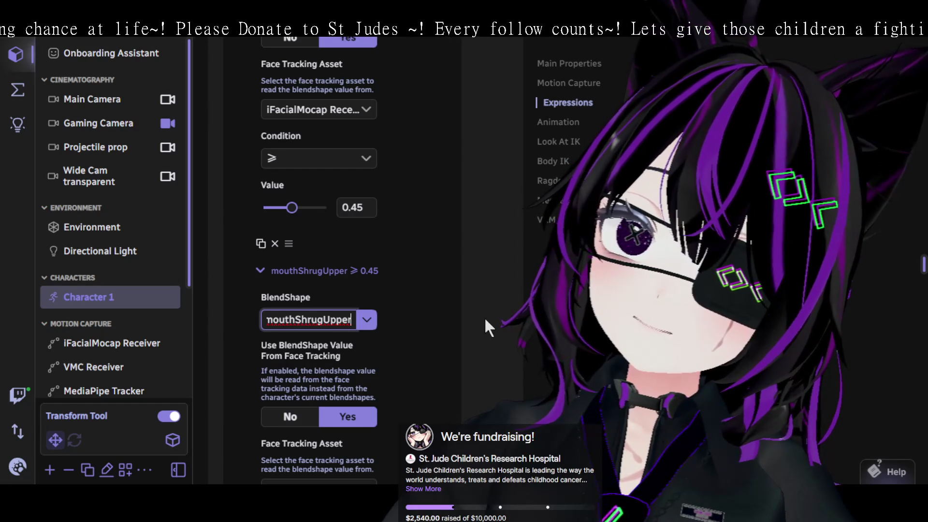
scroll(471, 314, up, 5)
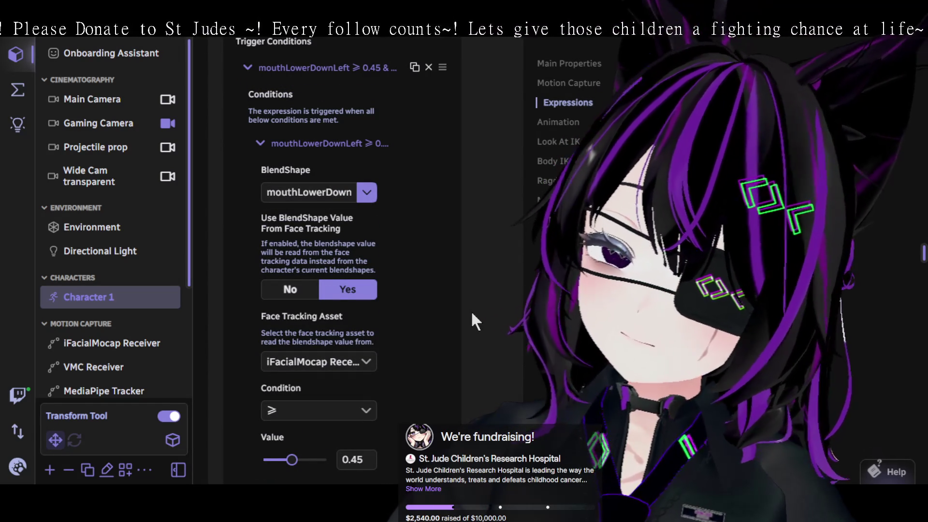
click(366, 197)
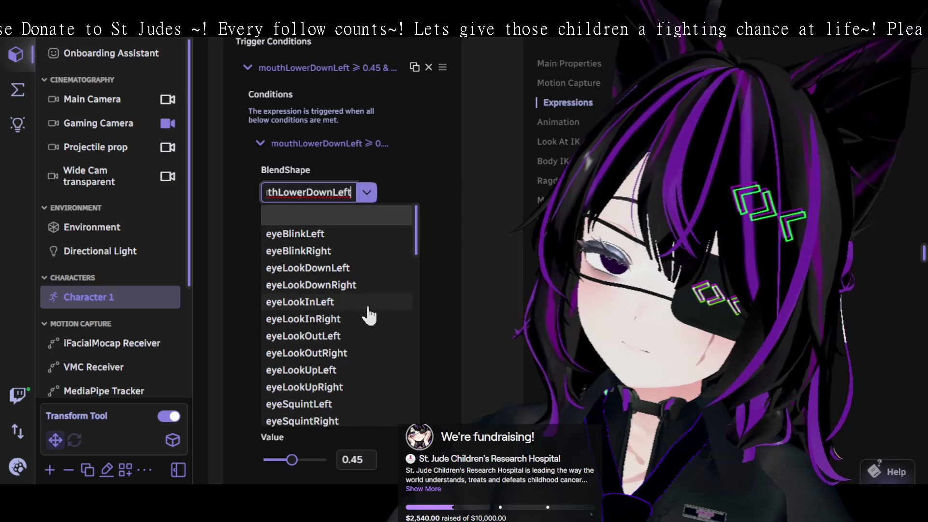
Keep mouthLowerDownLeft as the trigger blendshape and bring up the MediaPipe Tracker settings.
scroll(344, 296, down, 9)
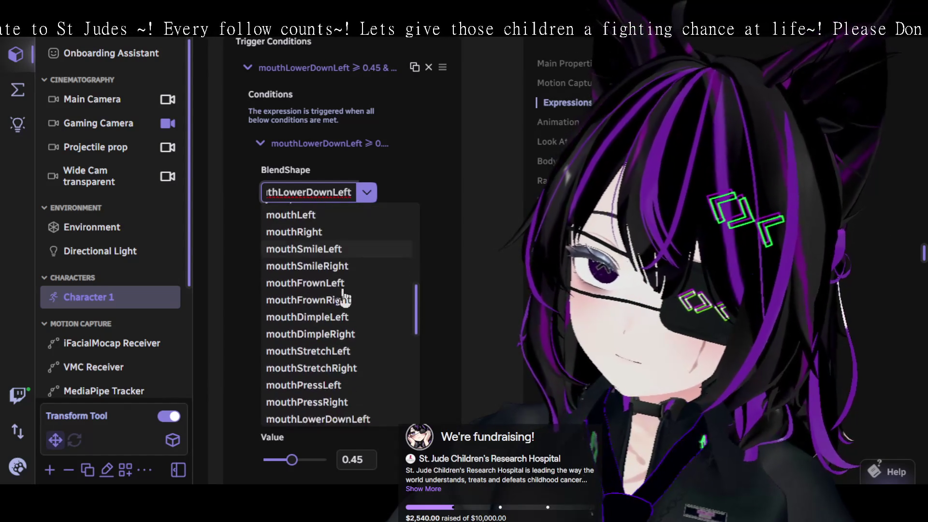
scroll(344, 296, down, 1)
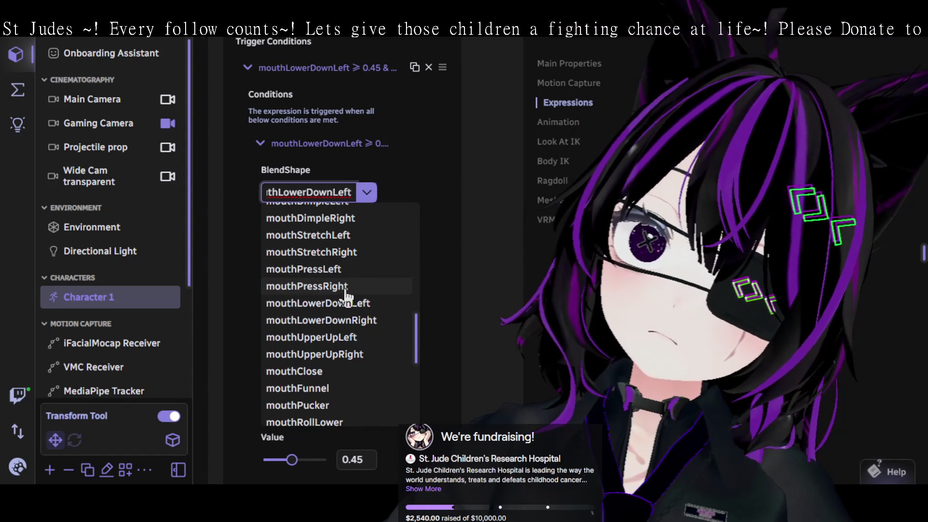
scroll(353, 295, down, 10)
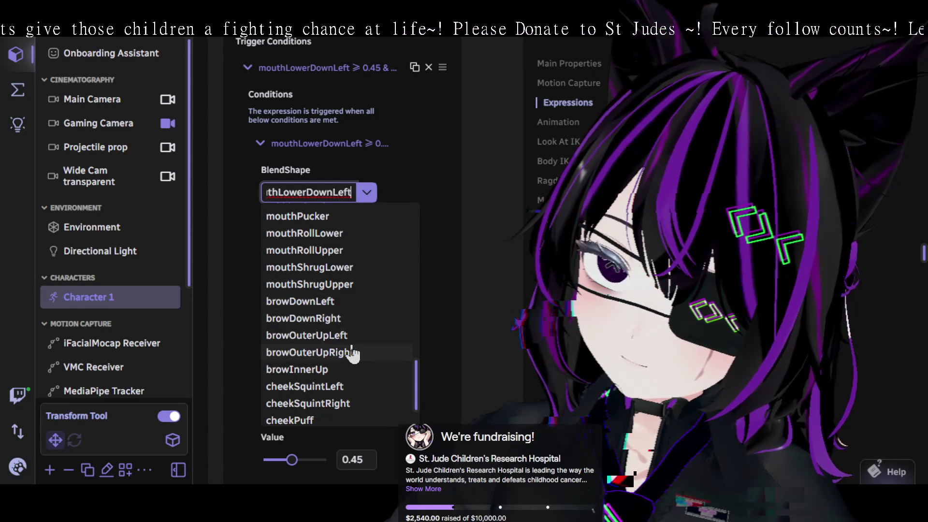
scroll(346, 342, down, 3)
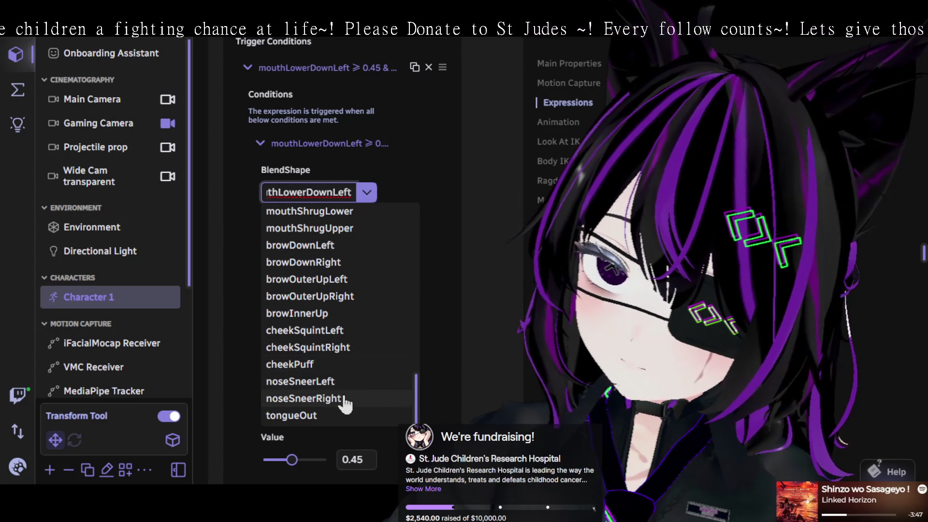
scroll(354, 397, up, 6)
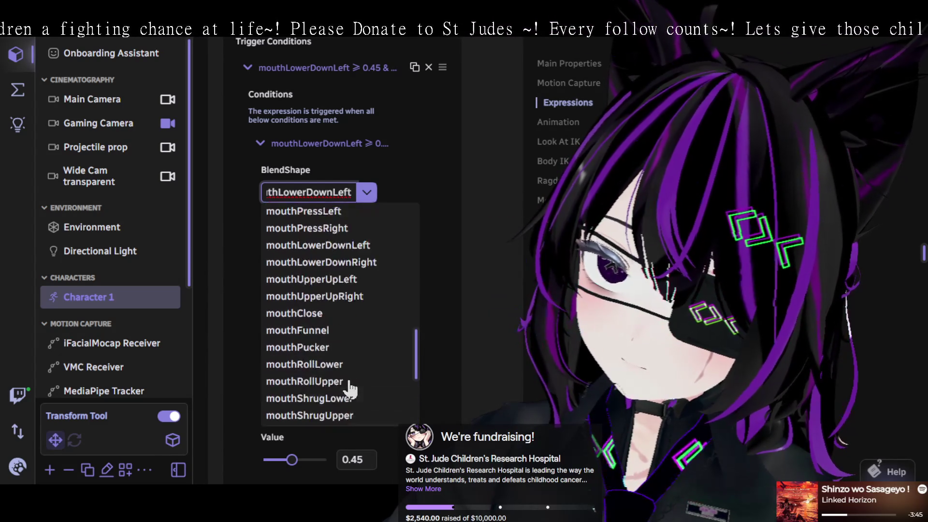
scroll(352, 386, up, 1)
scroll(351, 380, up, 1)
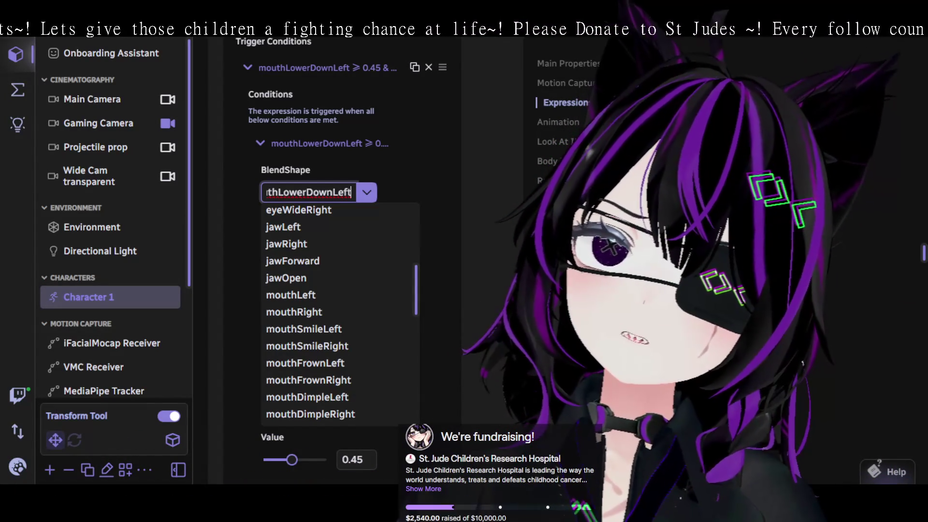
click(474, 350)
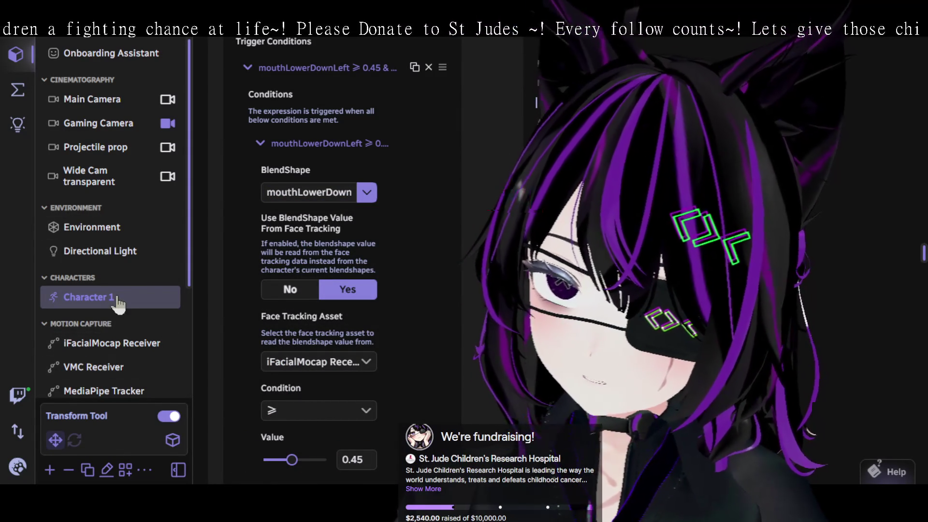
click(102, 392)
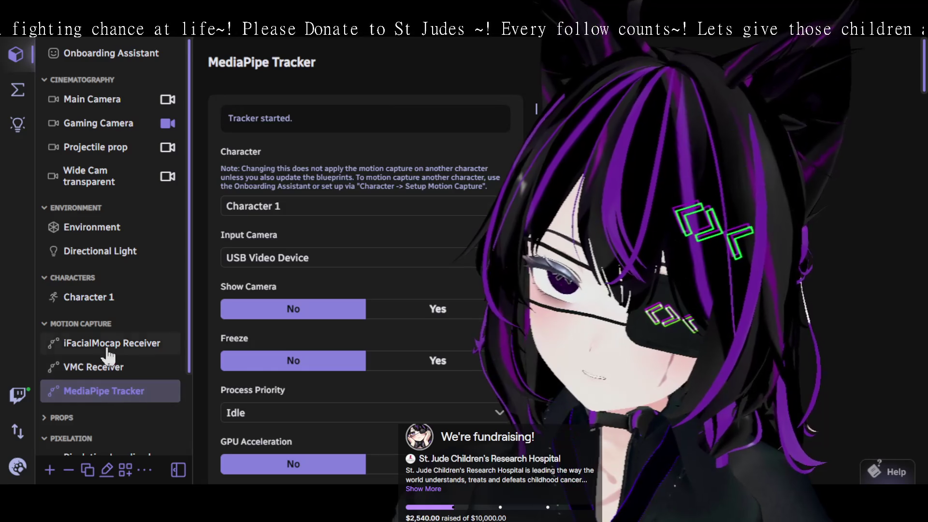
Go to the iFacialMocap Receiver settings and briefly view its BlendShapes mapping.
click(97, 343)
click(92, 367)
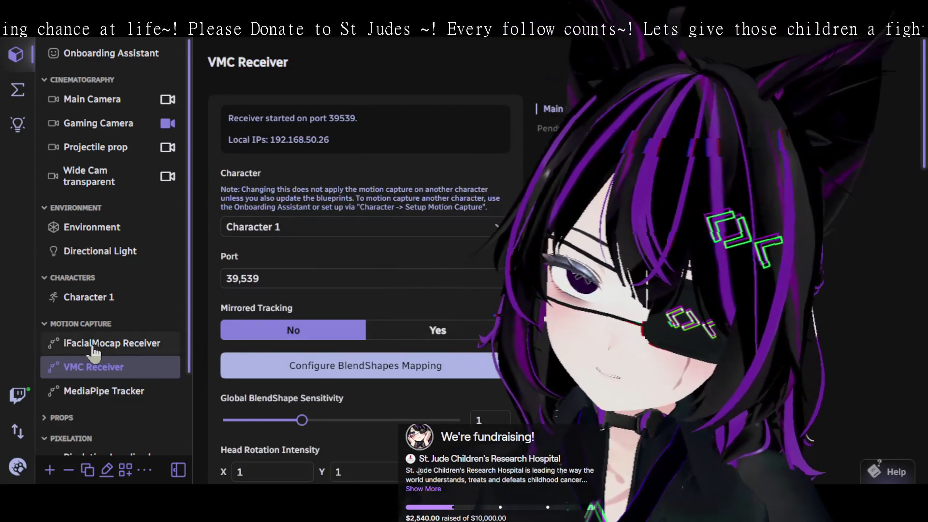
click(111, 343)
click(408, 333)
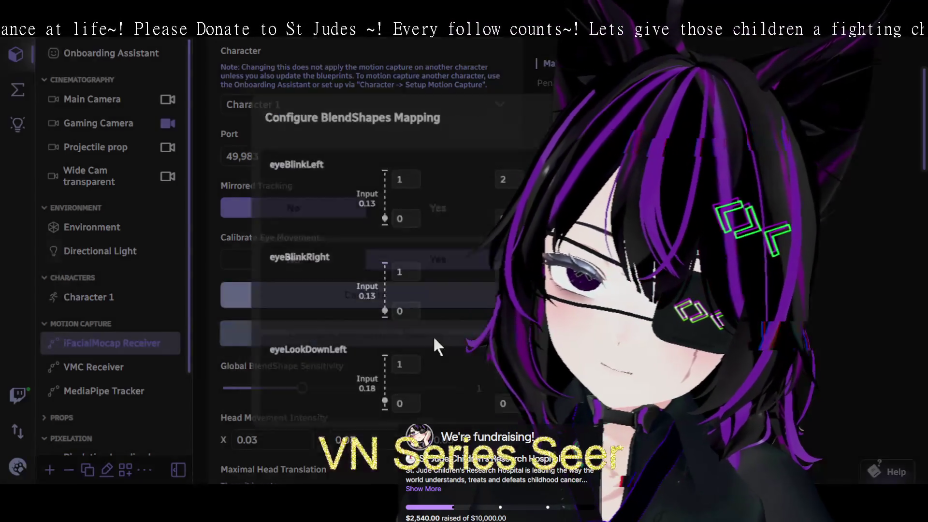
key(Escape)
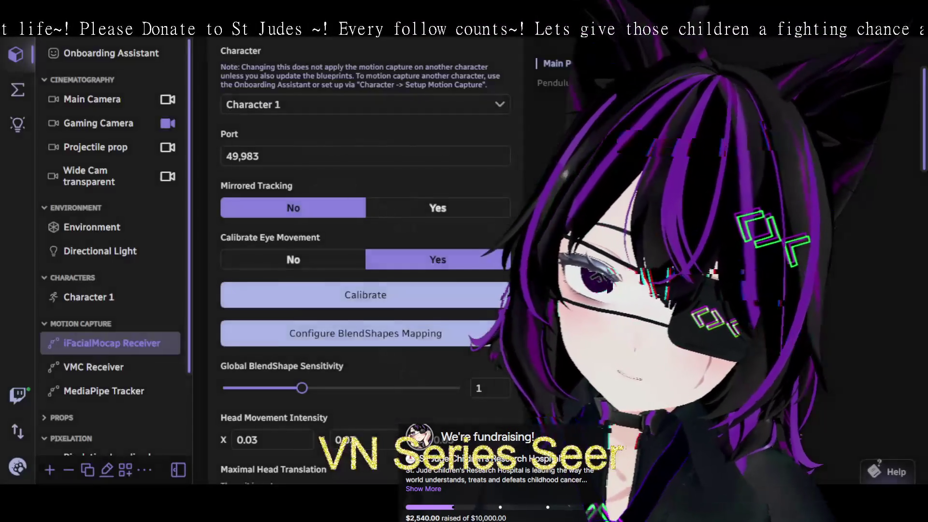
Calibrate eye tracking and review intensities: head 0.03, body 0.55, eye 1.6.
click(399, 302)
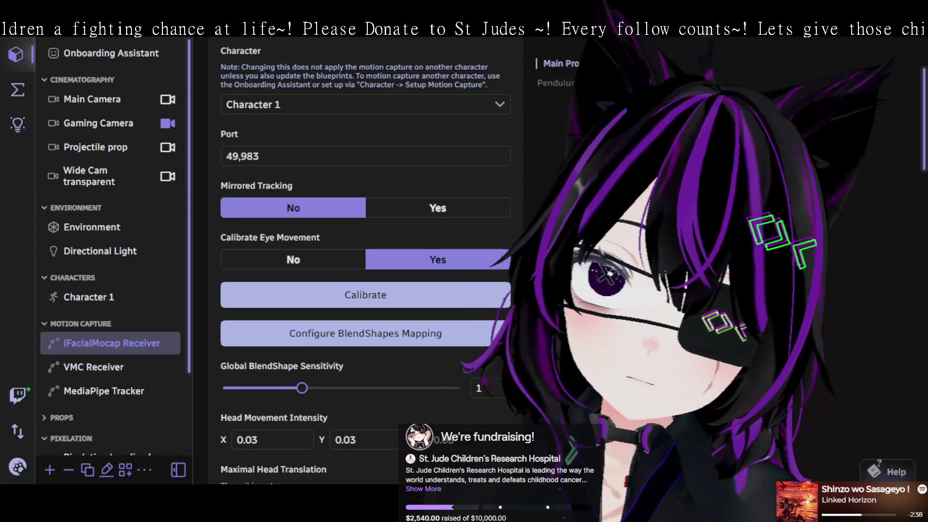
scroll(379, 298, down, 3)
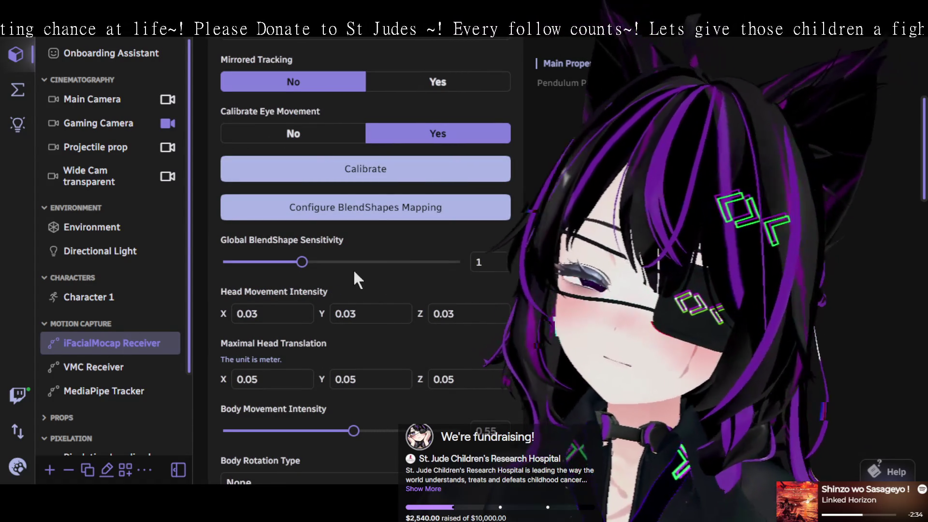
scroll(415, 272, down, 4)
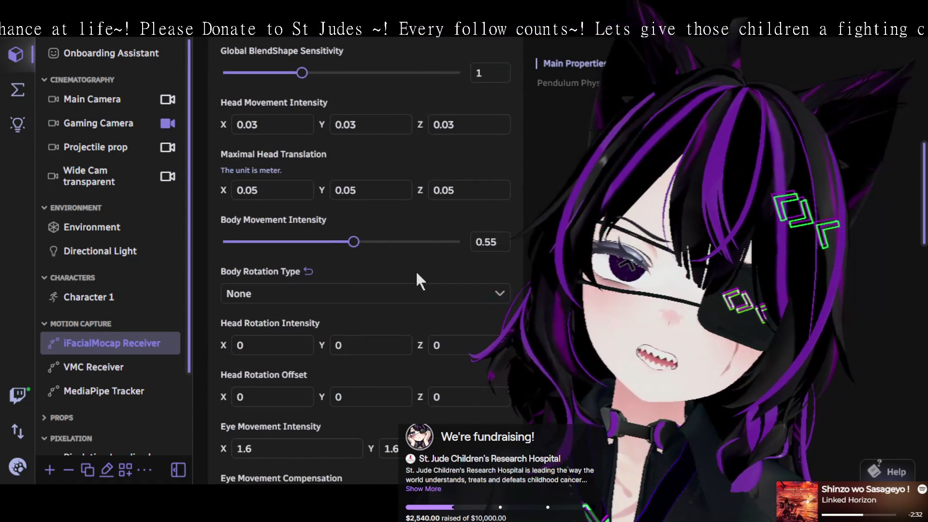
scroll(415, 270, down, 4)
scroll(411, 261, down, 3)
scroll(396, 266, up, 3)
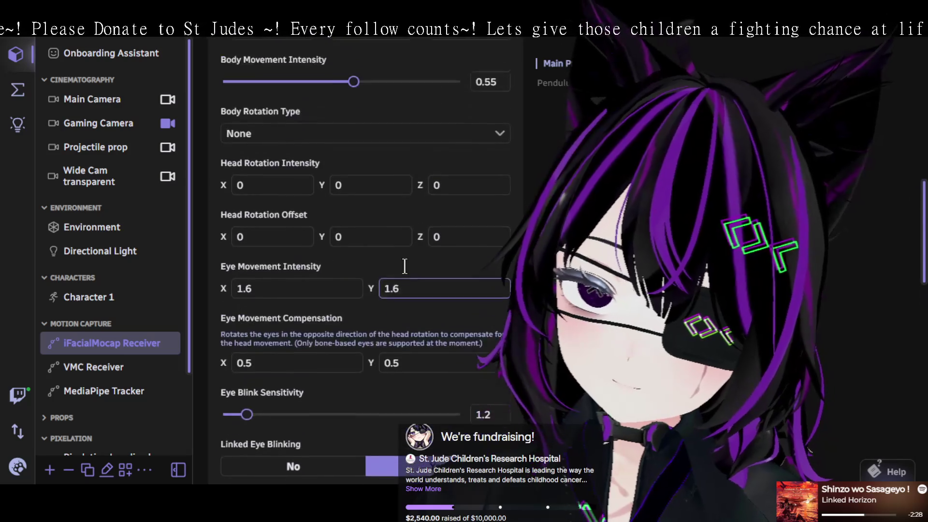
scroll(404, 266, up, 3)
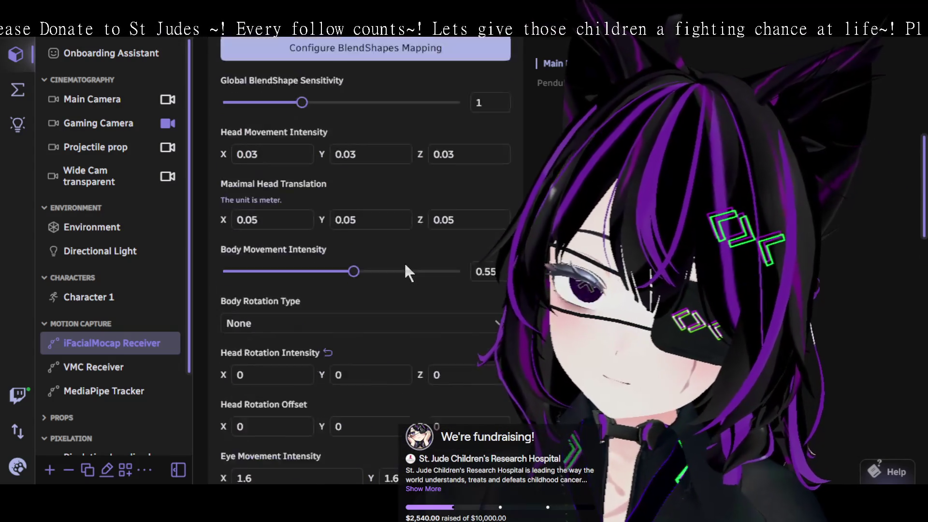
scroll(404, 269, up, 6)
click(404, 331)
scroll(404, 290, down, 2)
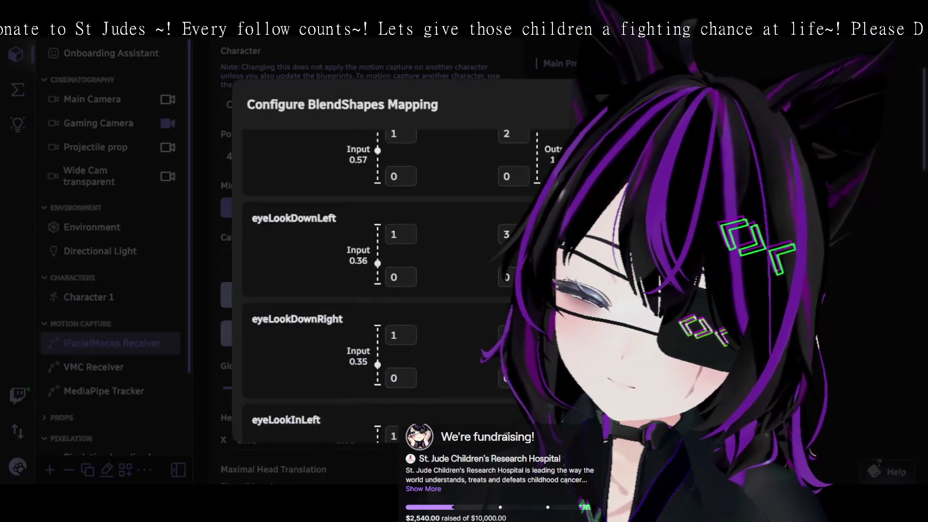
scroll(515, 288, down, 2)
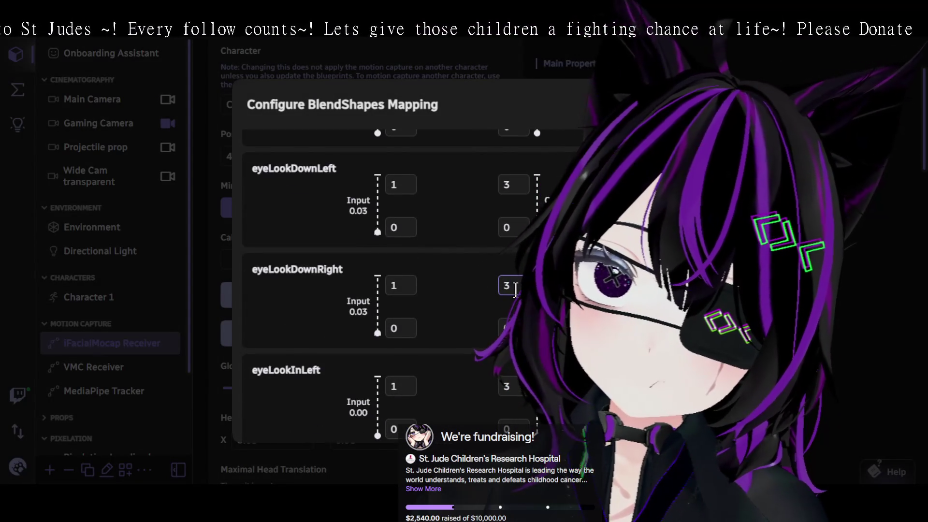
scroll(515, 289, down, 4)
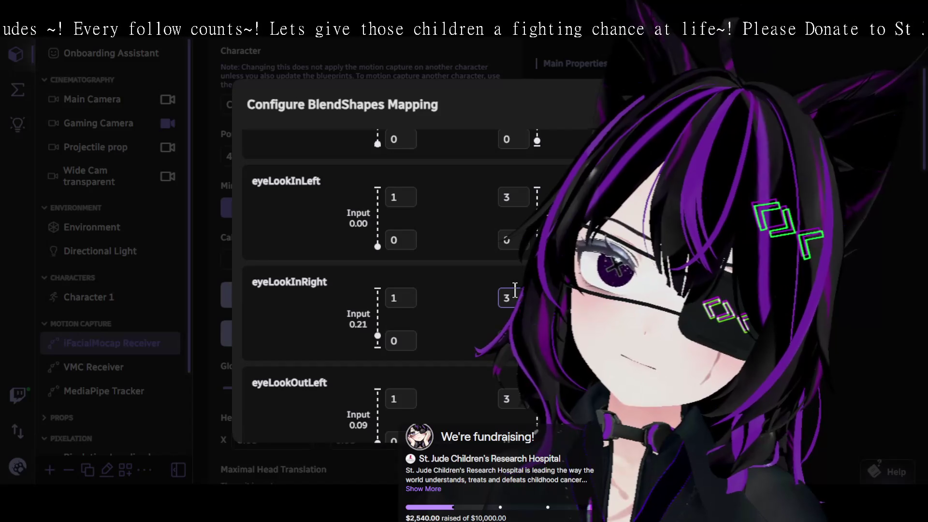
scroll(513, 296, down, 4)
scroll(469, 309, down, 2)
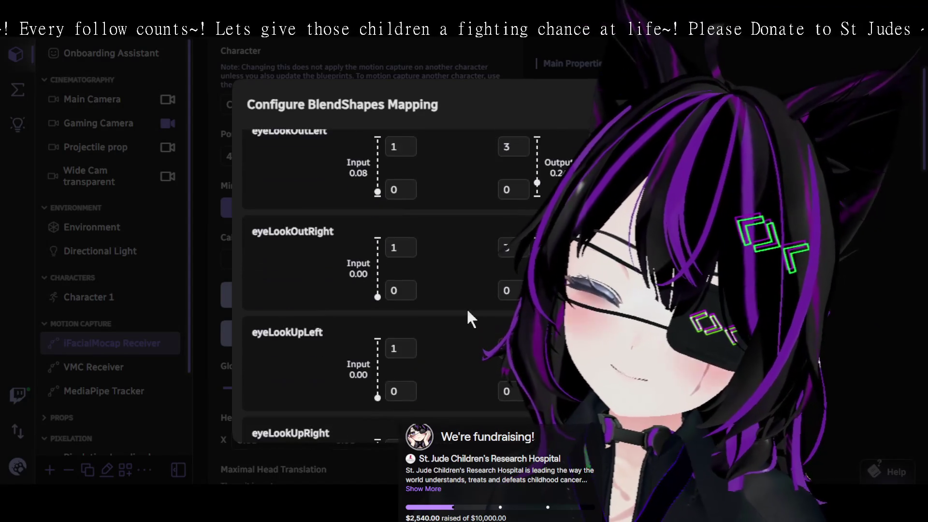
scroll(467, 308, up, 3)
scroll(466, 309, up, 4)
scroll(466, 309, down, 15)
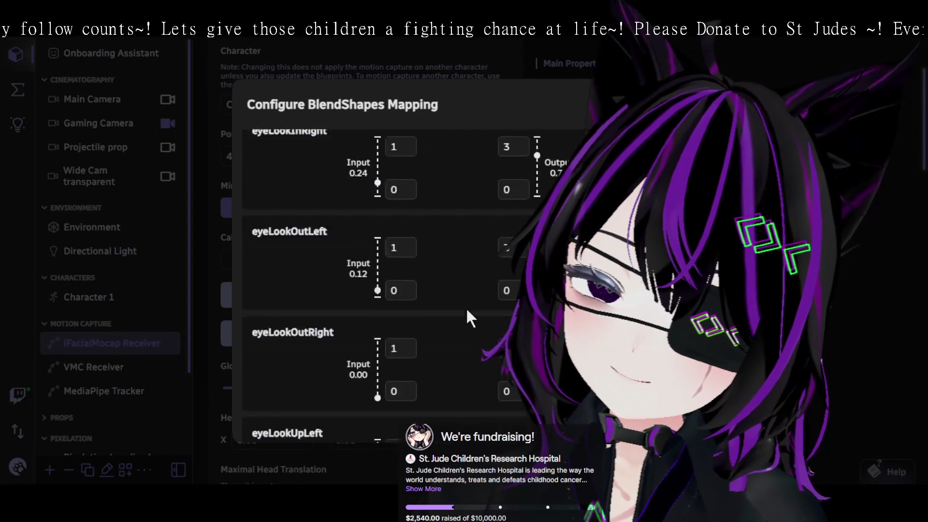
scroll(467, 310, down, 15)
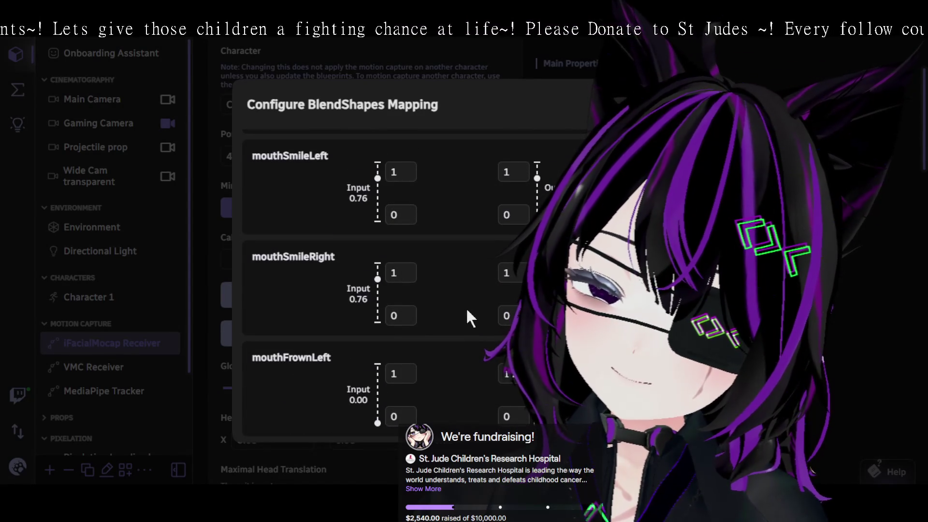
scroll(467, 310, down, 5)
scroll(466, 305, down, 3)
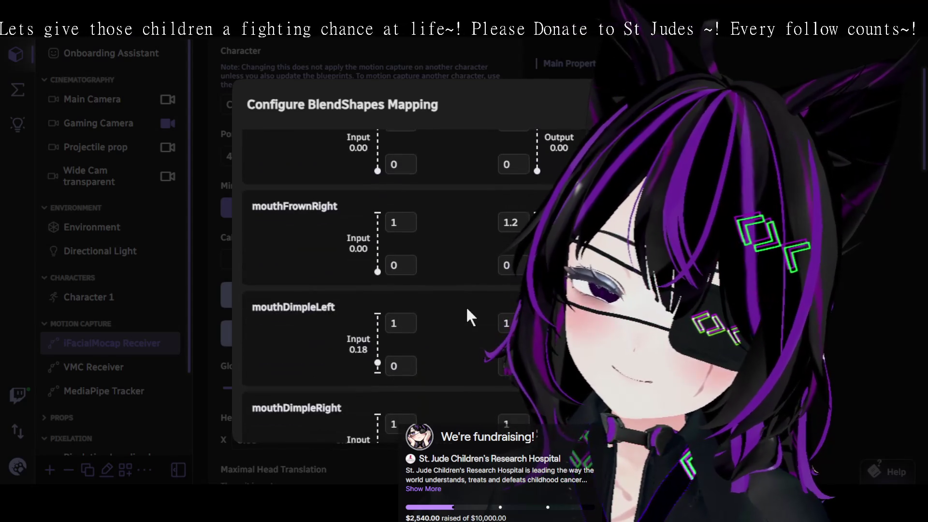
scroll(465, 306, down, 1)
scroll(467, 309, down, 3)
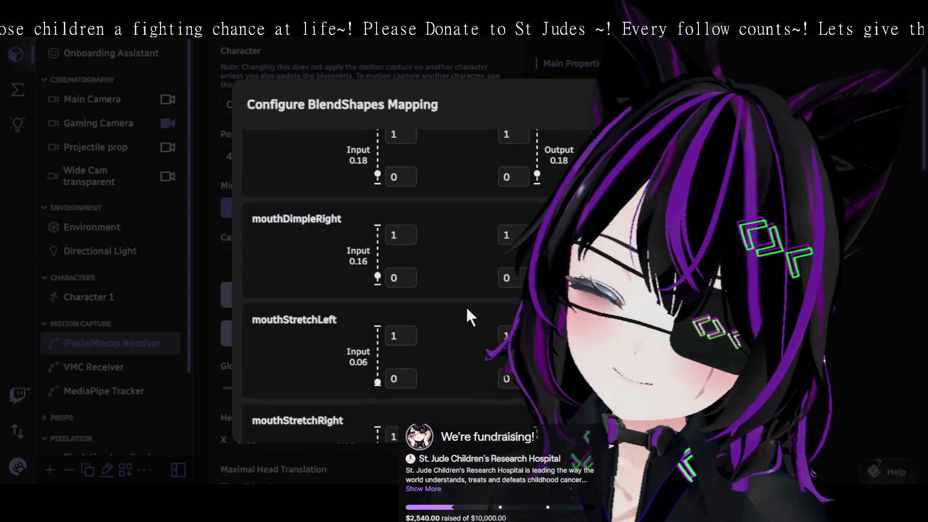
scroll(466, 306, down, 1)
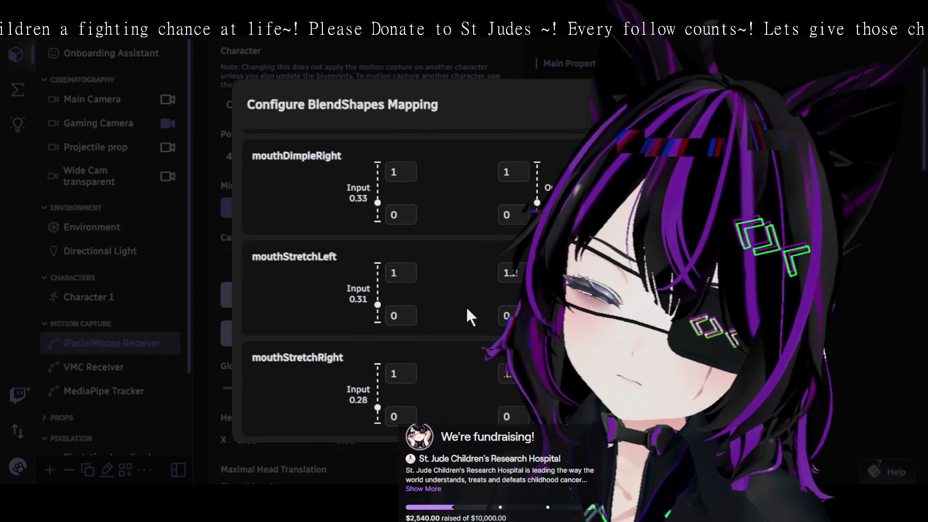
scroll(466, 306, down, 3)
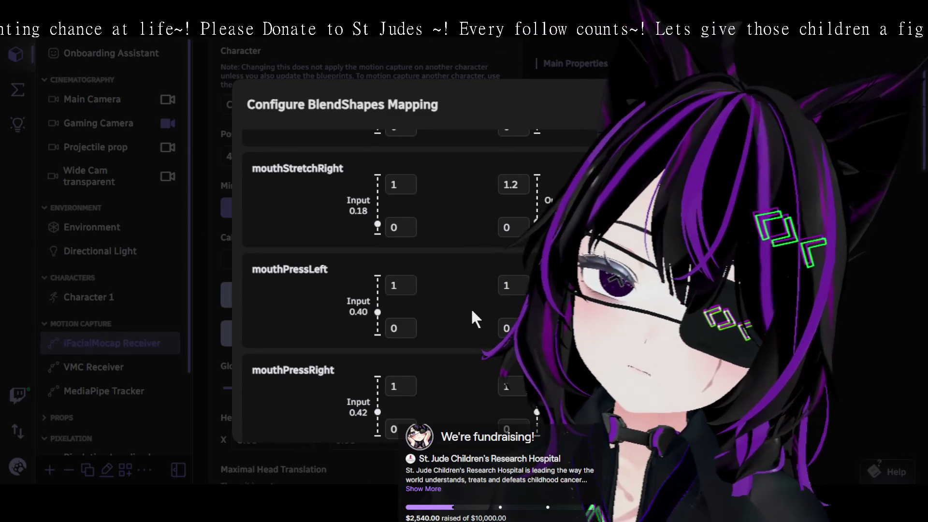
scroll(471, 308, down, 3)
scroll(470, 311, down, 1)
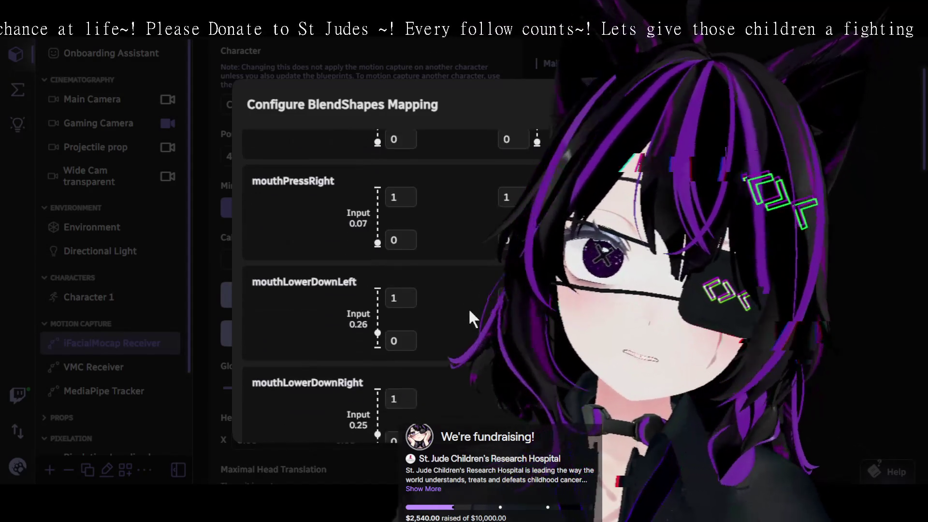
scroll(470, 310, up, 1)
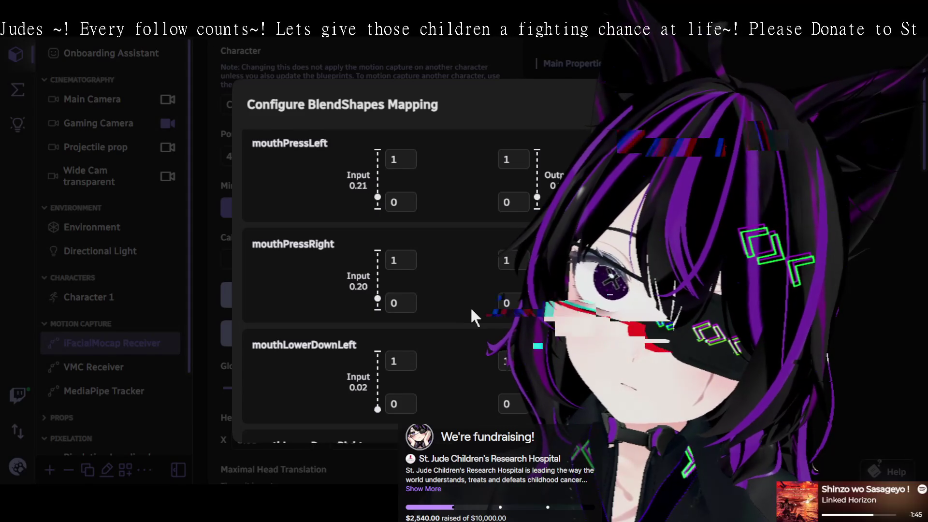
scroll(471, 307, down, 3)
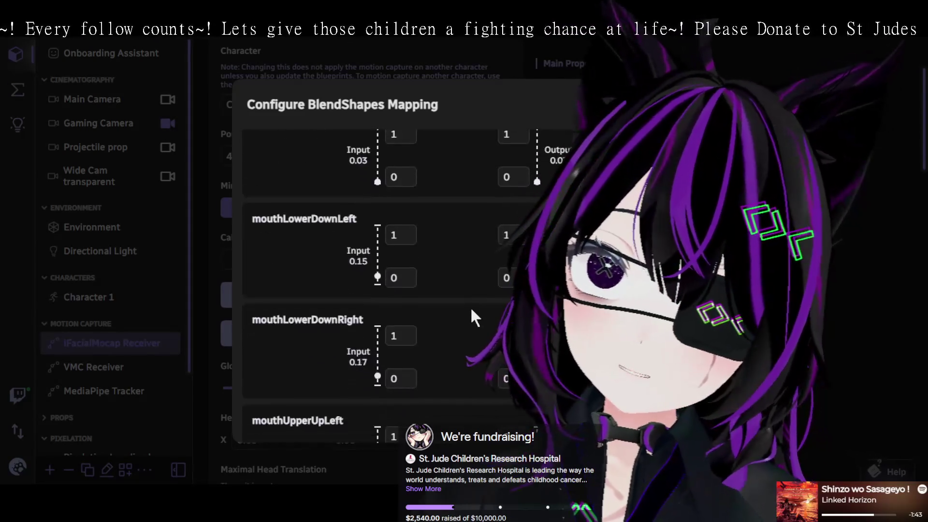
scroll(470, 307, down, 9)
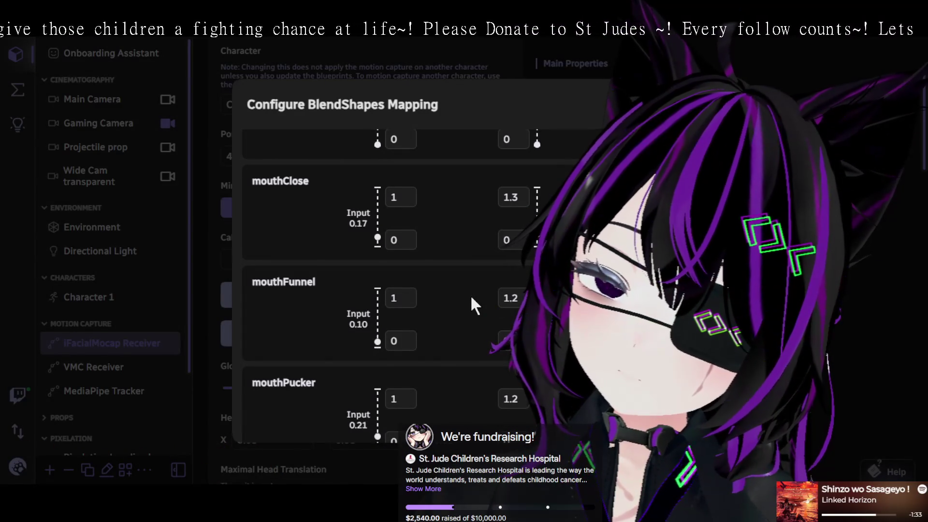
scroll(470, 294, up, 2)
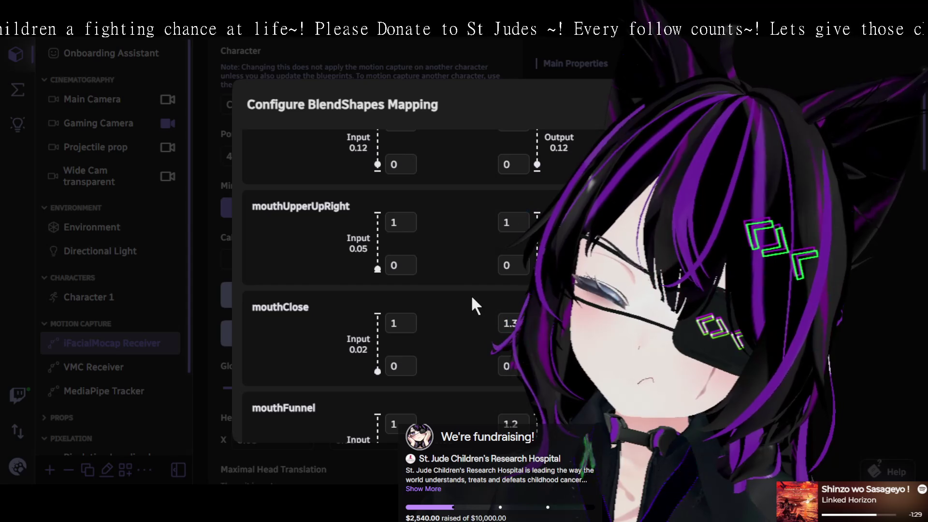
scroll(471, 298, up, 1)
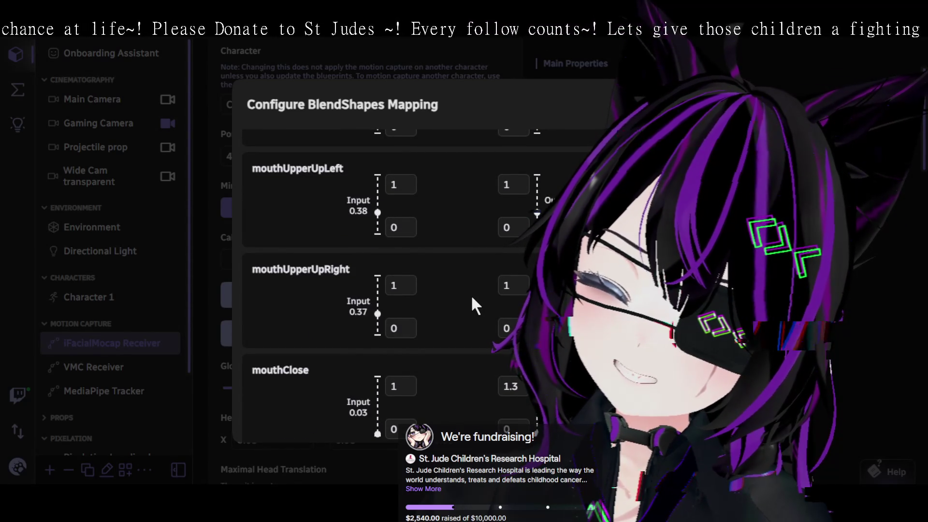
scroll(472, 297, down, 3)
scroll(471, 298, down, 2)
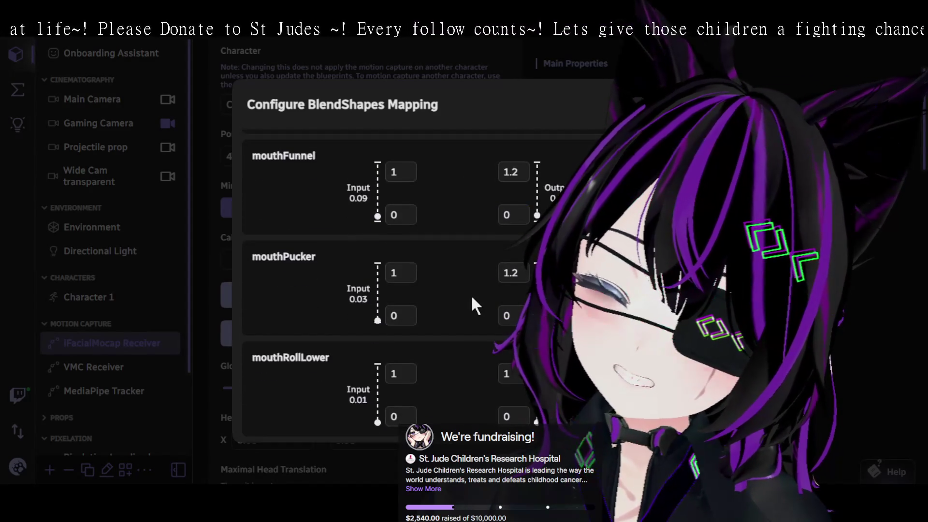
scroll(472, 297, down, 3)
scroll(472, 297, down, 3)
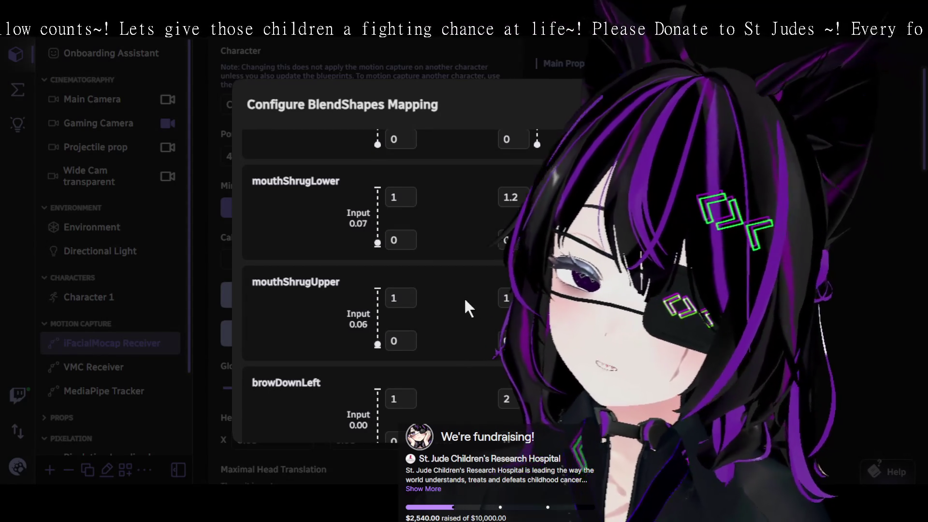
scroll(464, 300, down, 2)
scroll(464, 300, up, 2)
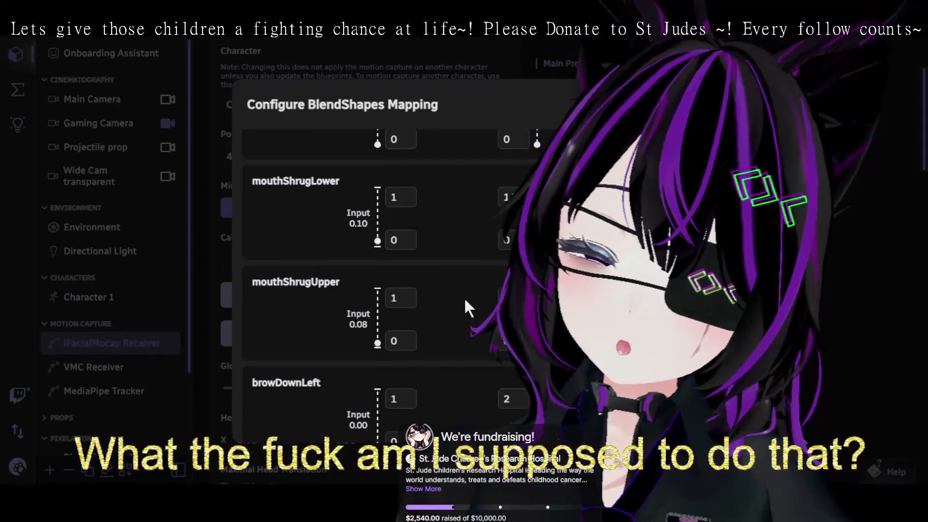
scroll(466, 301, down, 1)
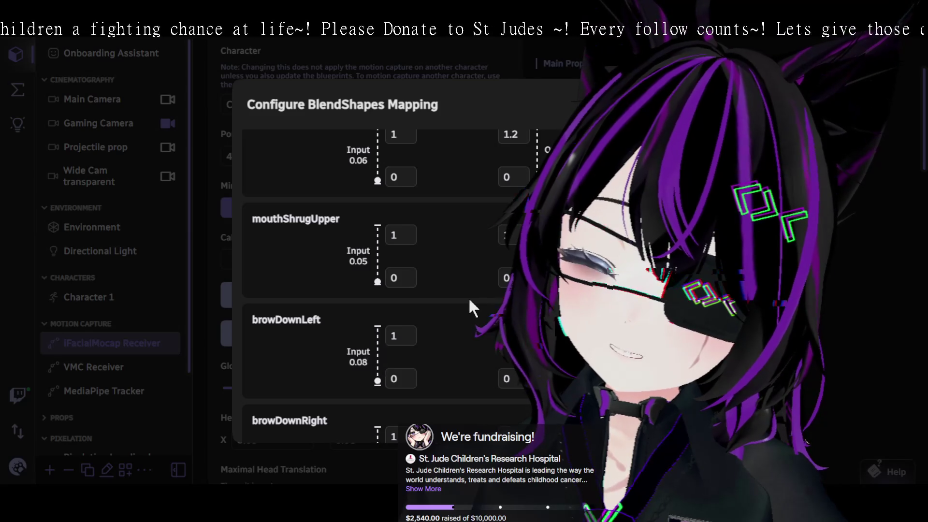
scroll(469, 302, down, 2)
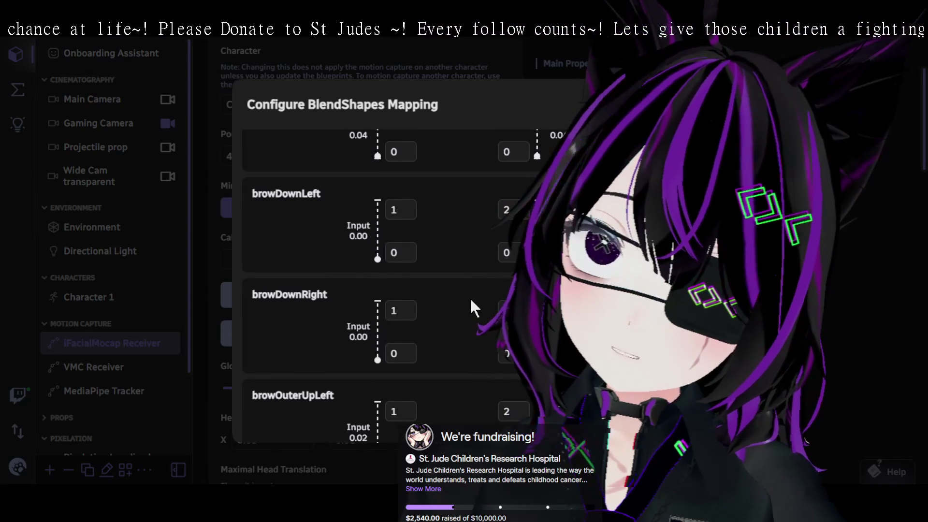
scroll(469, 297, up, 1)
scroll(468, 295, down, 2)
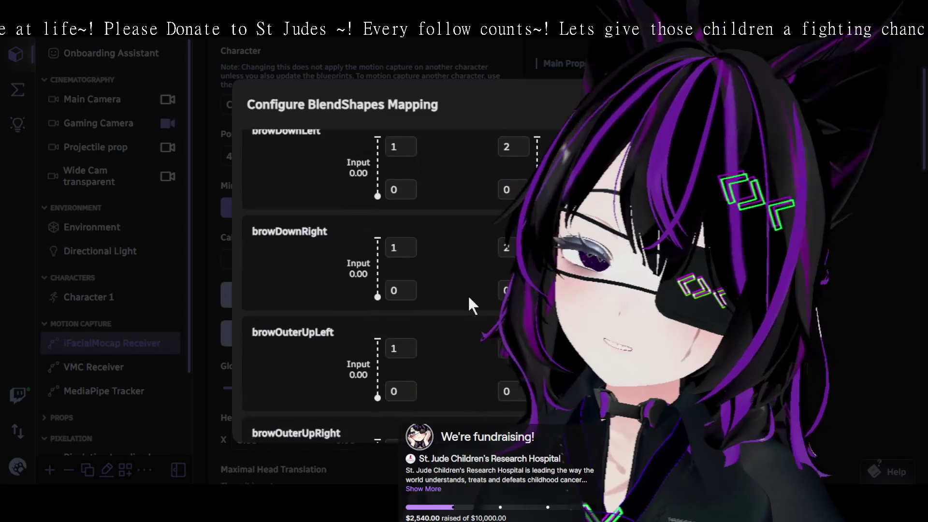
scroll(465, 291, down, 2)
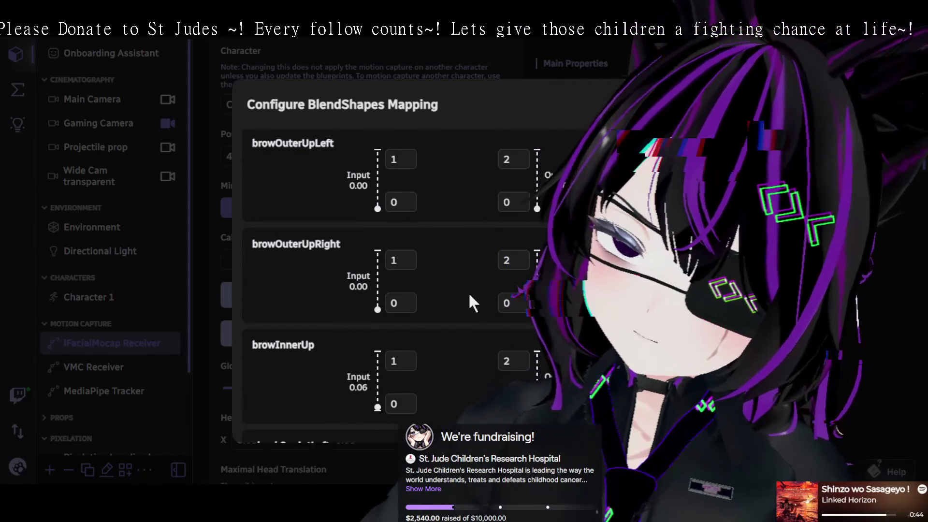
scroll(468, 298, down, 1)
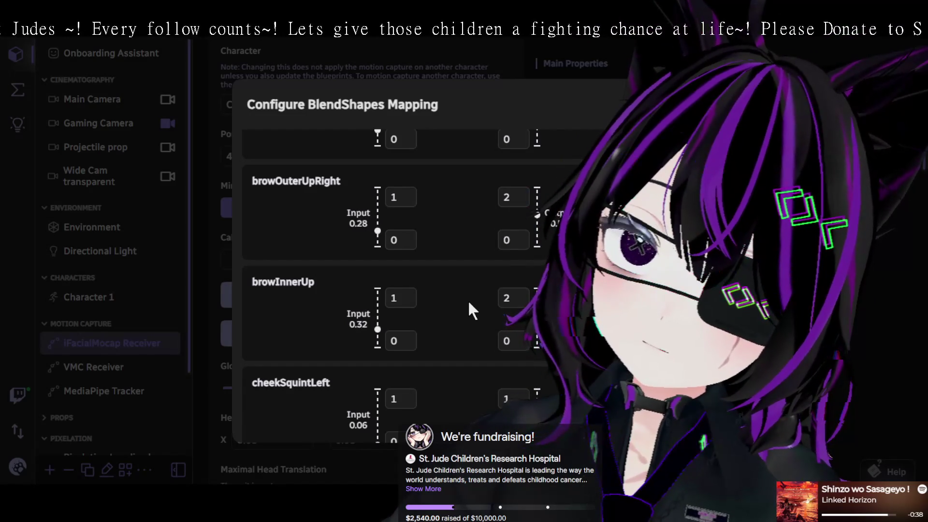
scroll(467, 297, down, 1)
scroll(467, 300, down, 1)
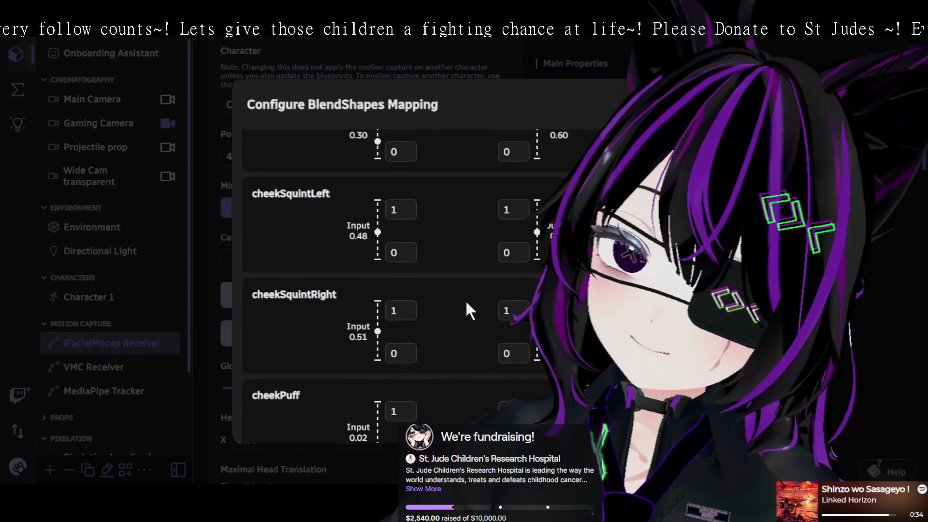
scroll(465, 301, down, 1)
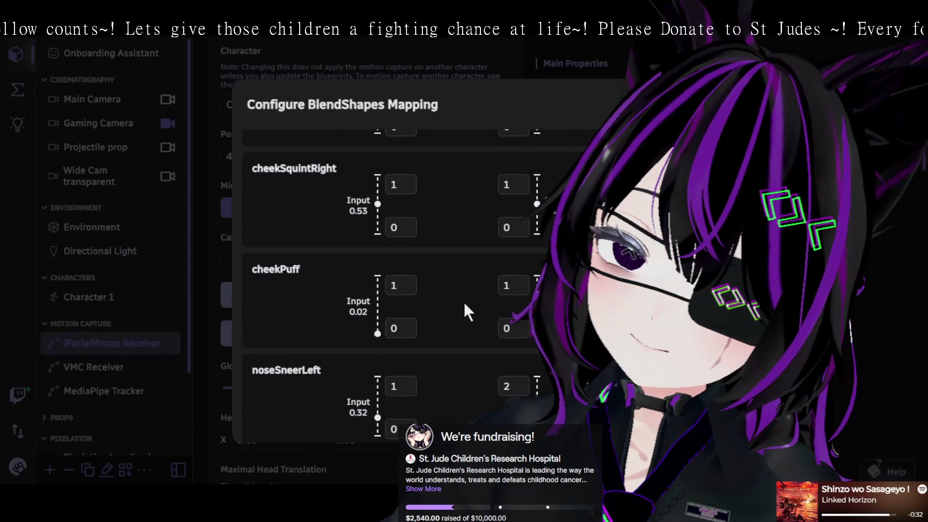
scroll(465, 303, down, 1)
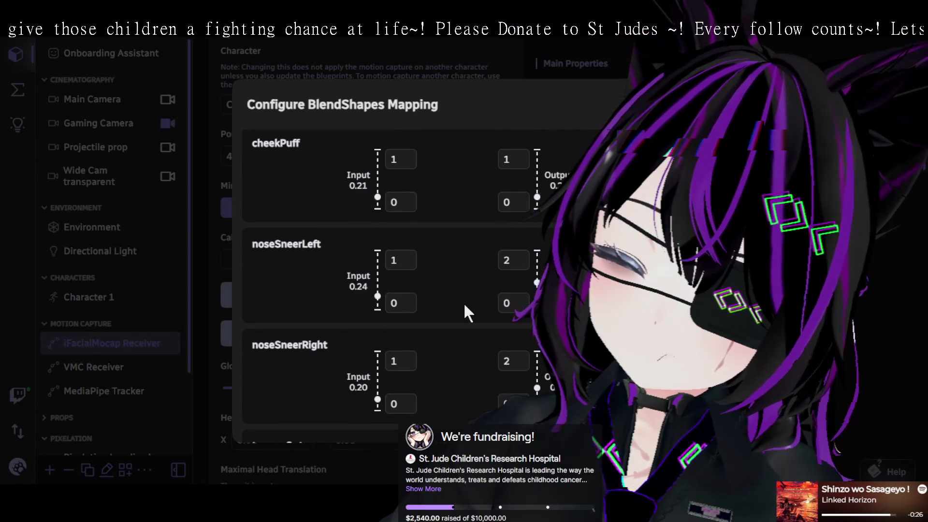
scroll(463, 302, down, 1)
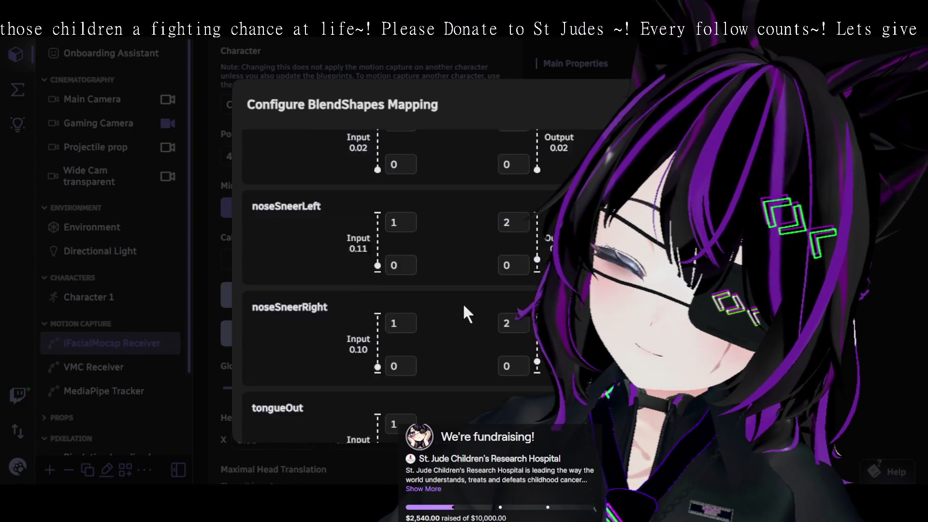
scroll(463, 309, down, 3)
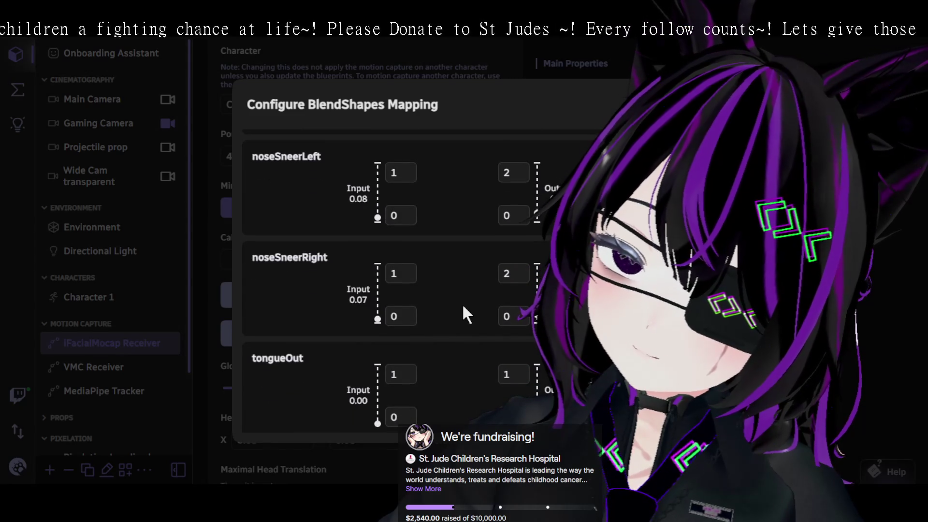
scroll(452, 307, up, 15)
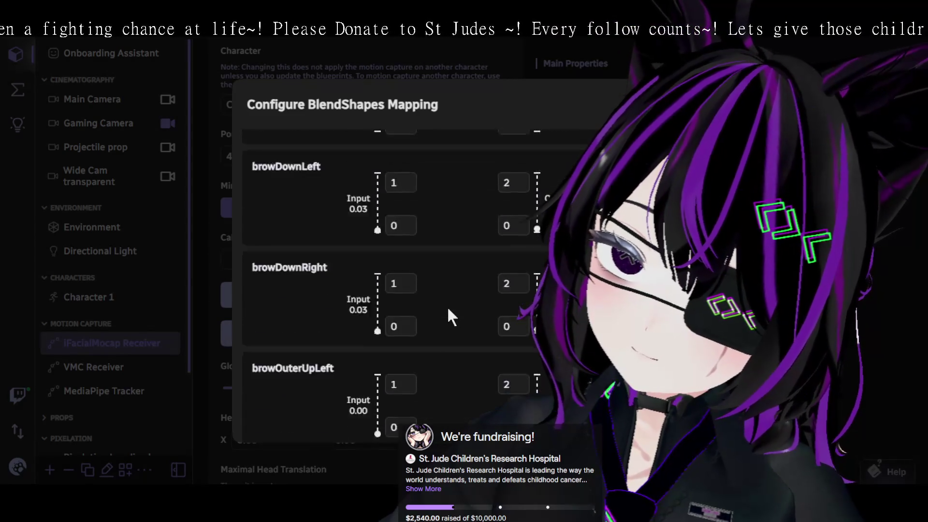
scroll(449, 309, up, 10)
scroll(445, 307, up, 3)
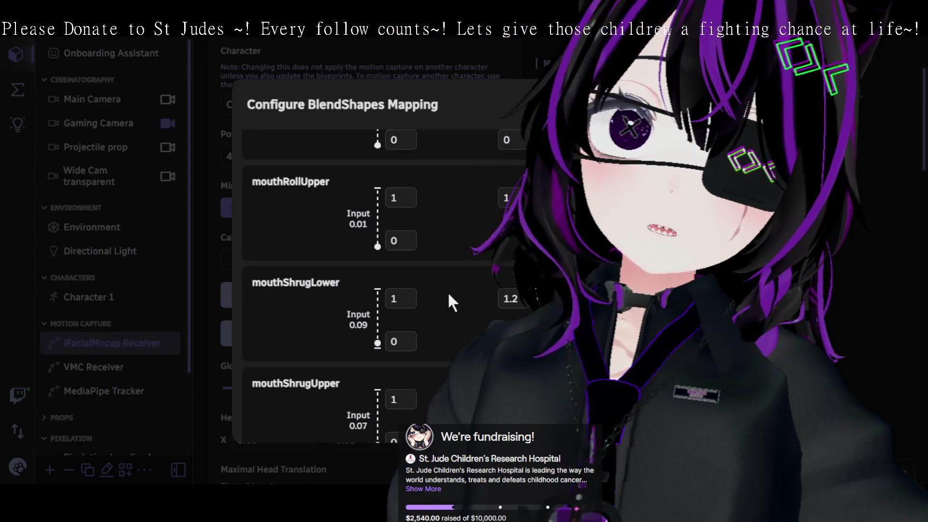
scroll(450, 297, down, 1)
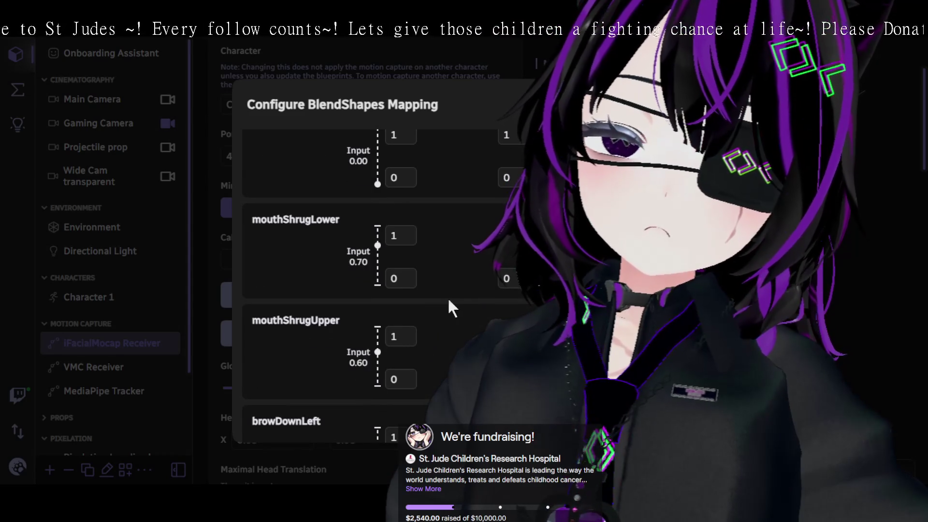
scroll(449, 300, up, 2)
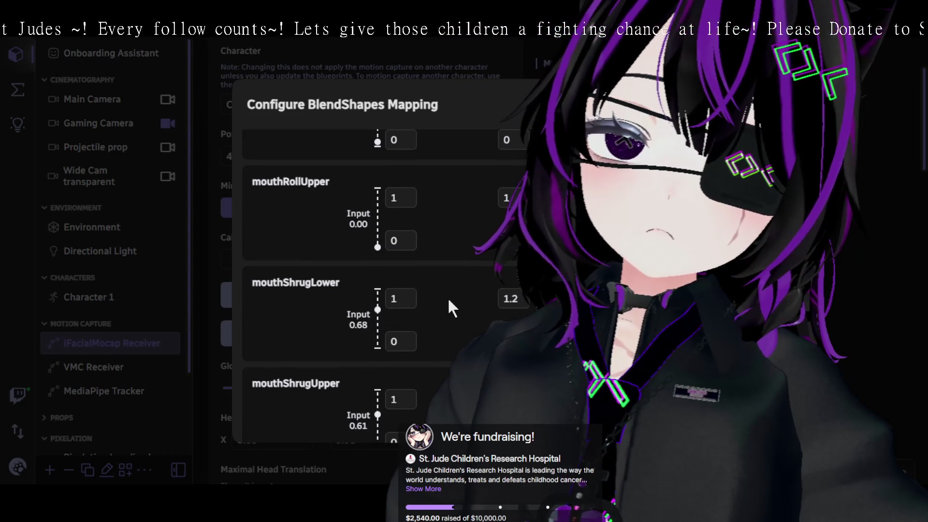
scroll(449, 299, up, 3)
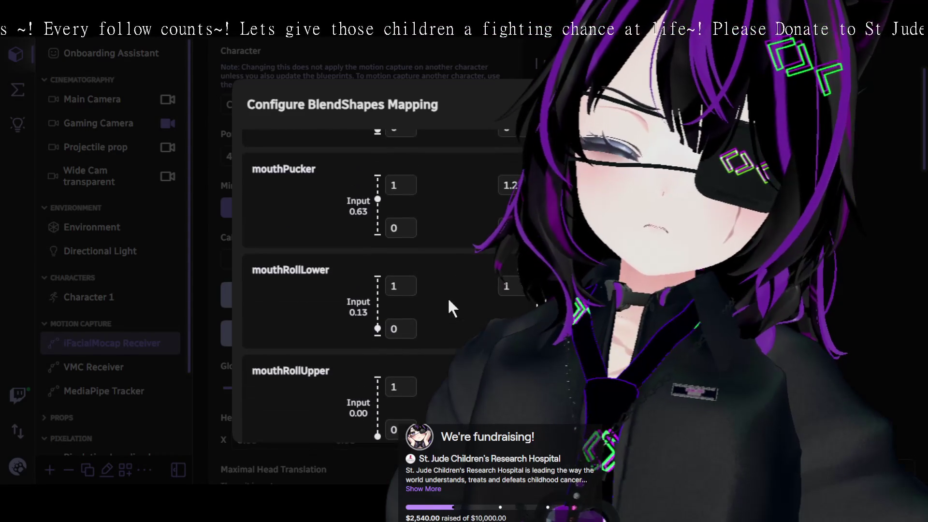
scroll(449, 300, up, 3)
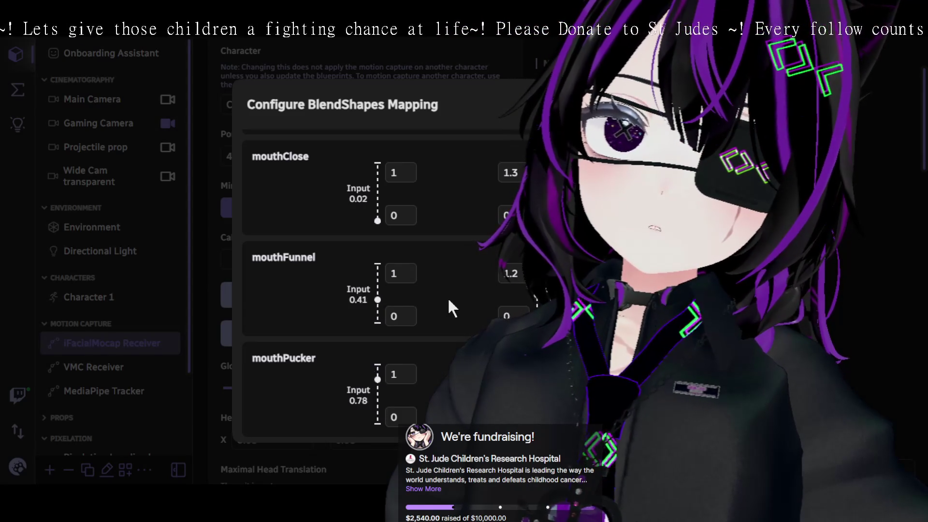
scroll(448, 297, down, 4)
scroll(448, 298, down, 1)
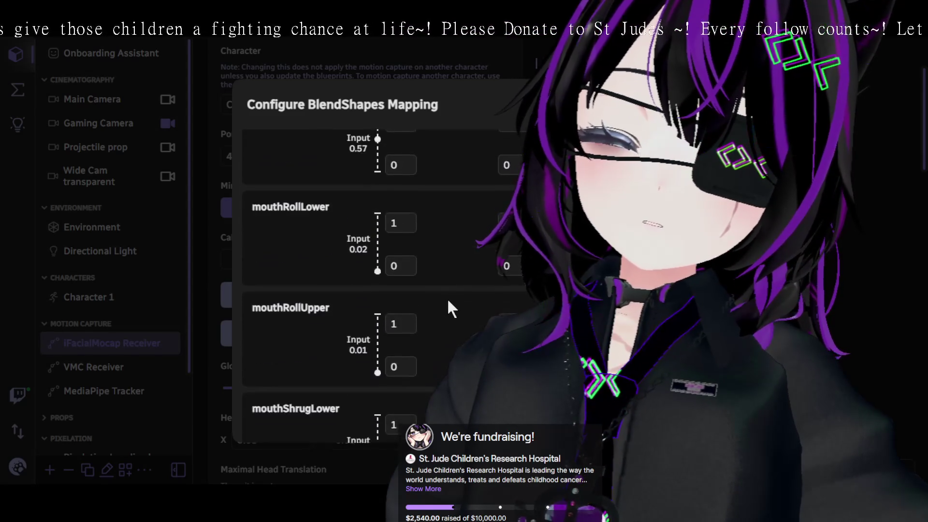
scroll(447, 297, down, 1)
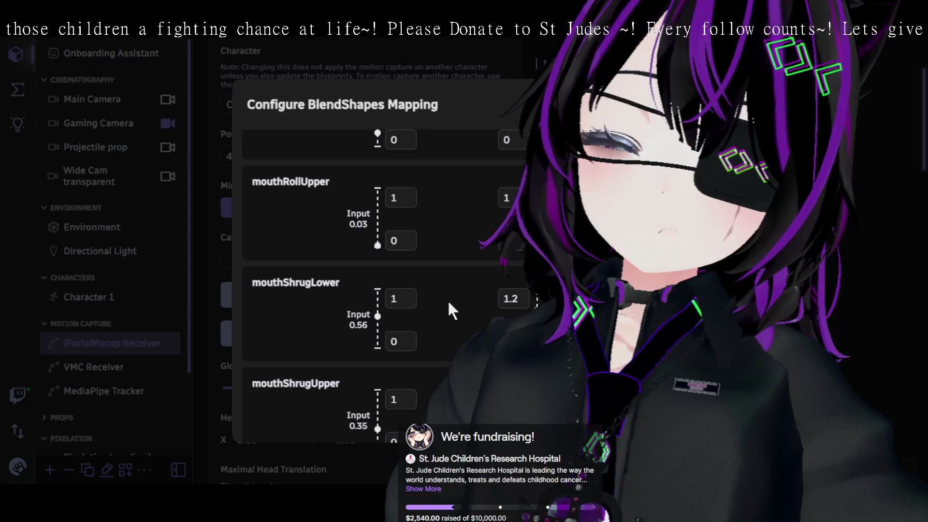
scroll(447, 299, up, 1)
scroll(447, 300, down, 1)
scroll(446, 300, down, 1)
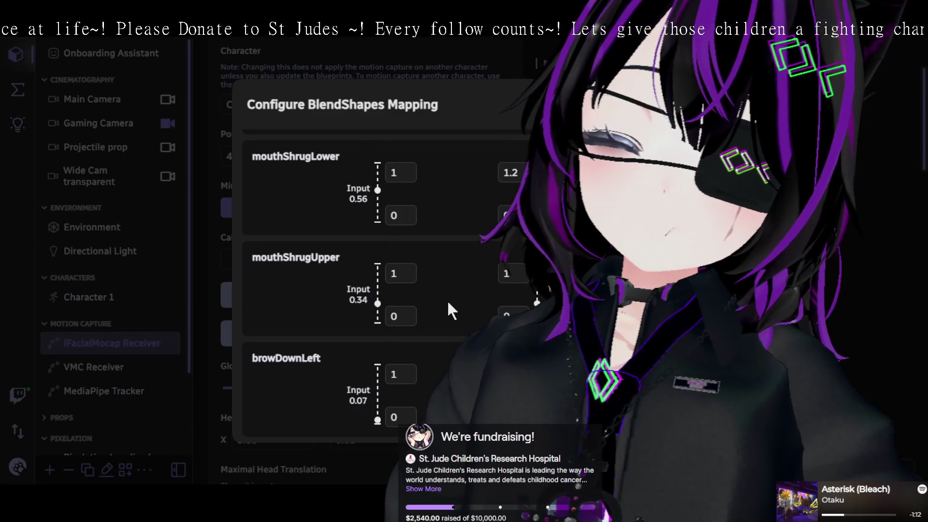
scroll(448, 302, down, 9)
scroll(447, 303, down, 8)
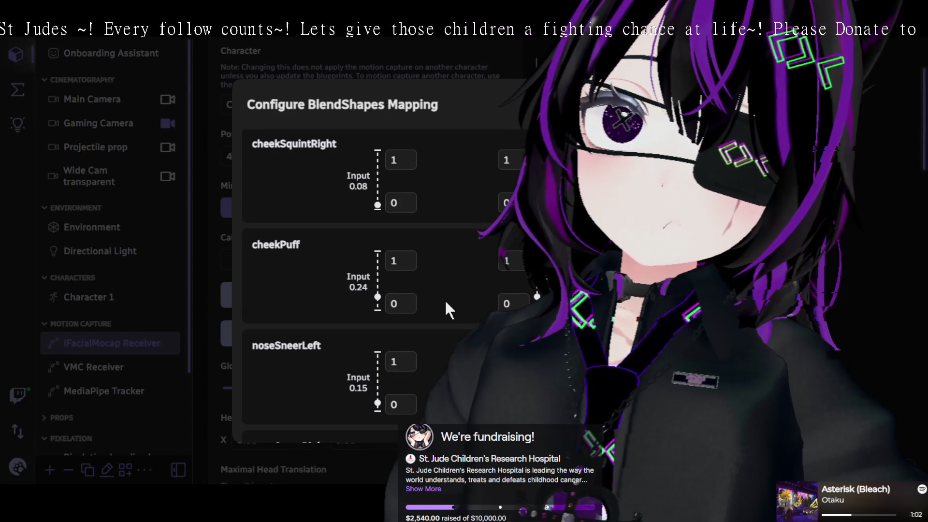
scroll(445, 301, down, 4)
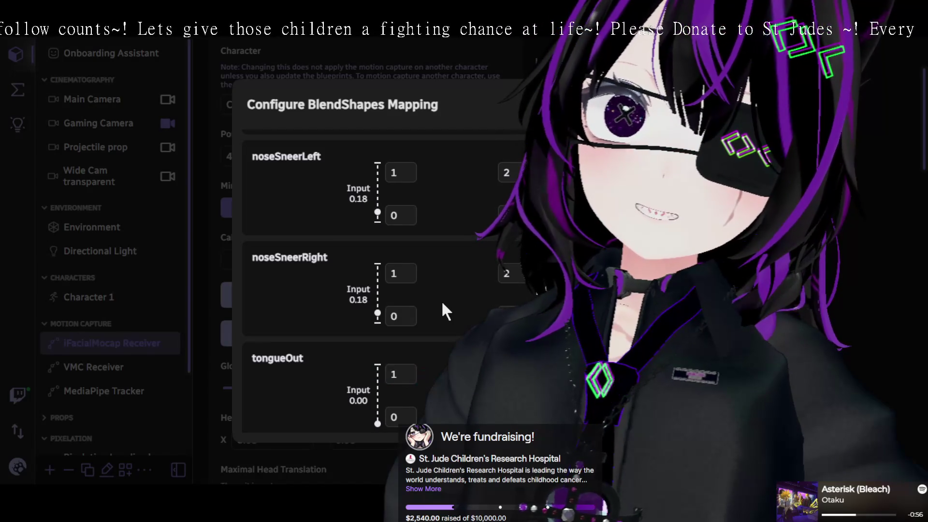
scroll(443, 304, up, 2)
scroll(442, 303, down, 2)
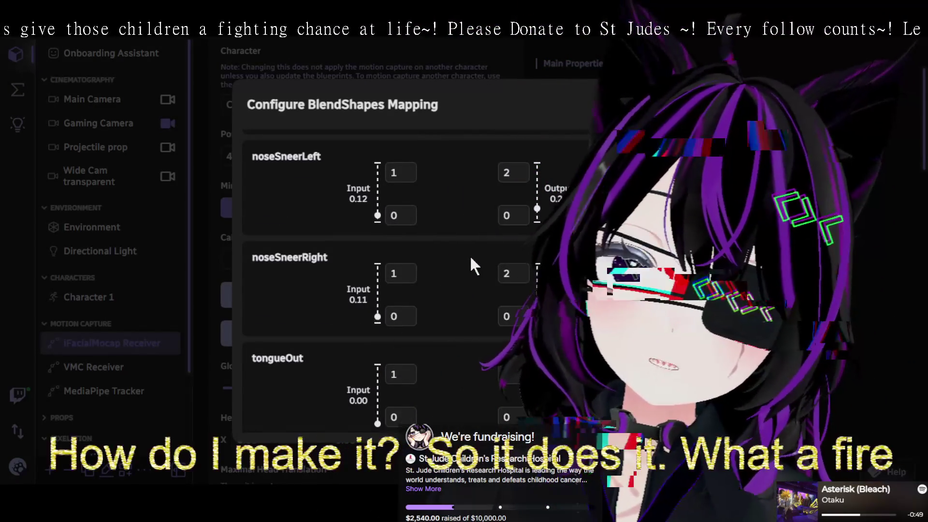
scroll(467, 248, up, 3)
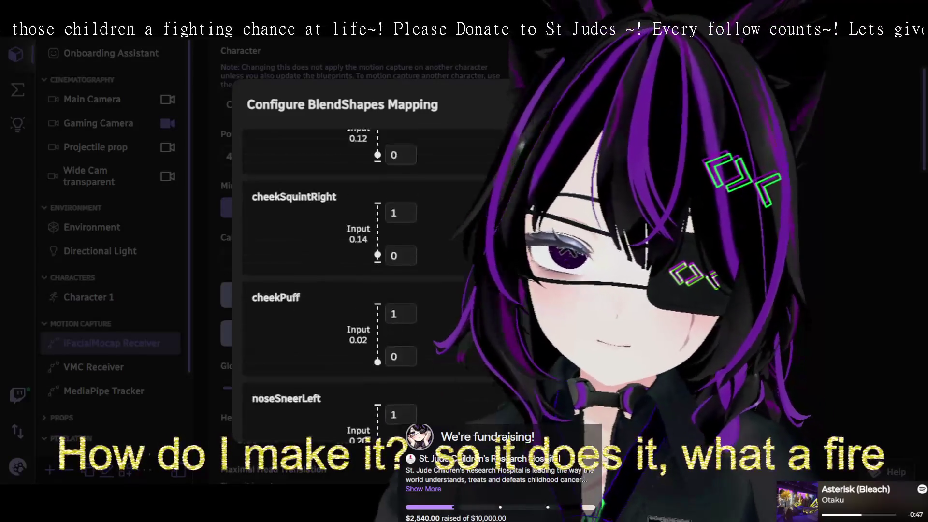
scroll(472, 286, up, 3)
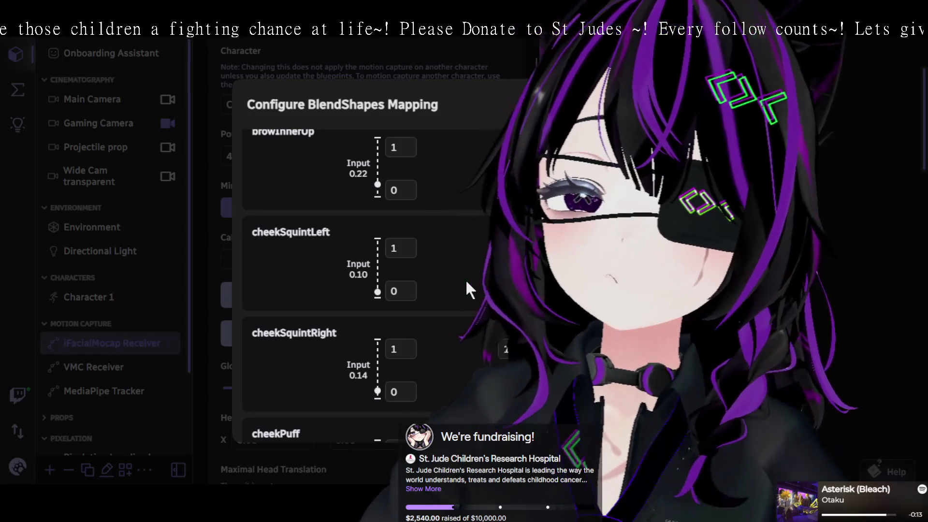
scroll(474, 314, up, 5)
scroll(464, 349, up, 8)
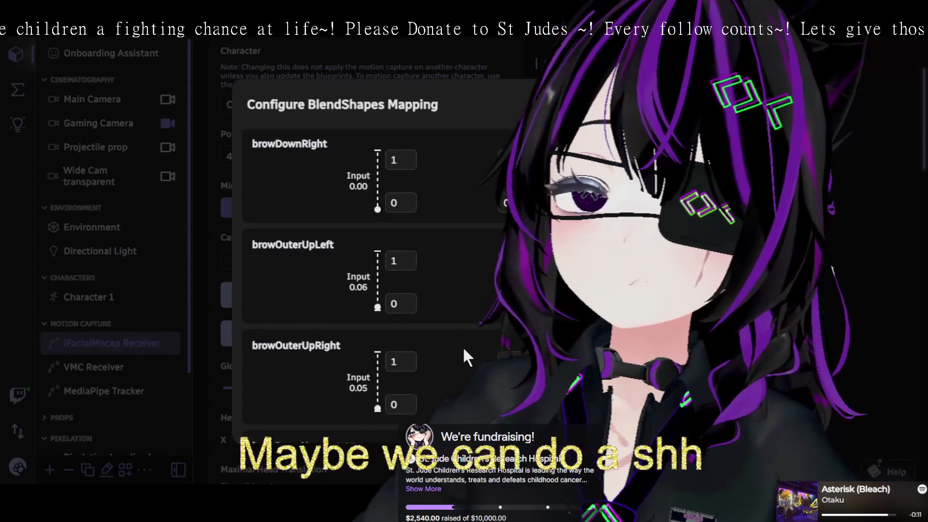
scroll(465, 347, up, 1)
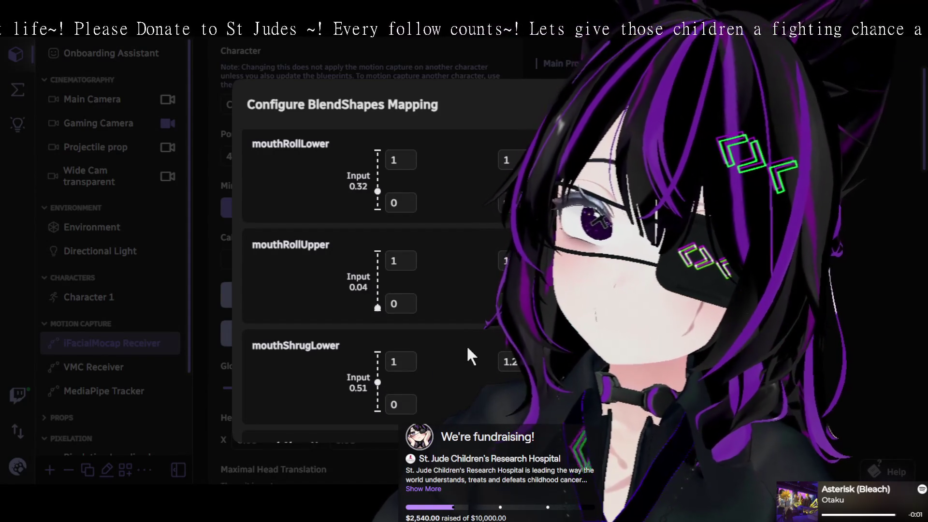
scroll(467, 344, up, 3)
scroll(468, 348, up, 3)
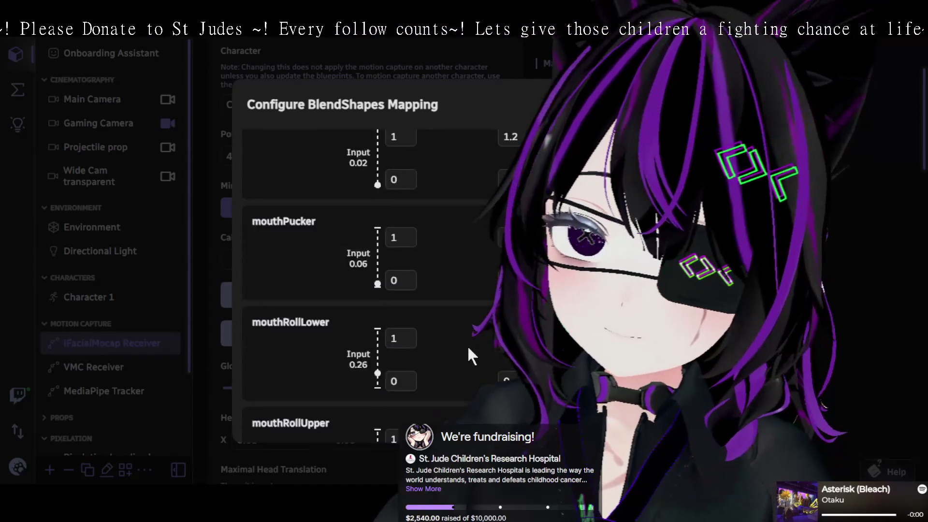
scroll(468, 347, up, 8)
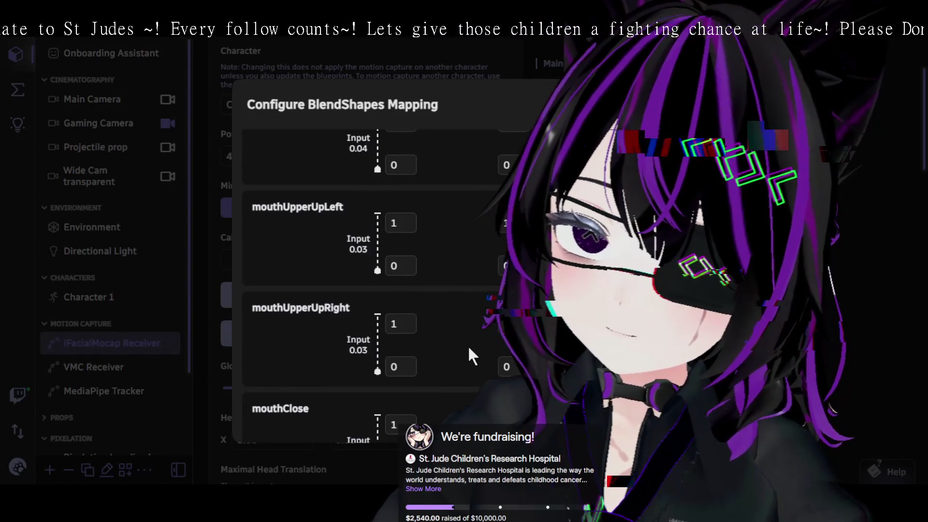
scroll(468, 344, down, 3)
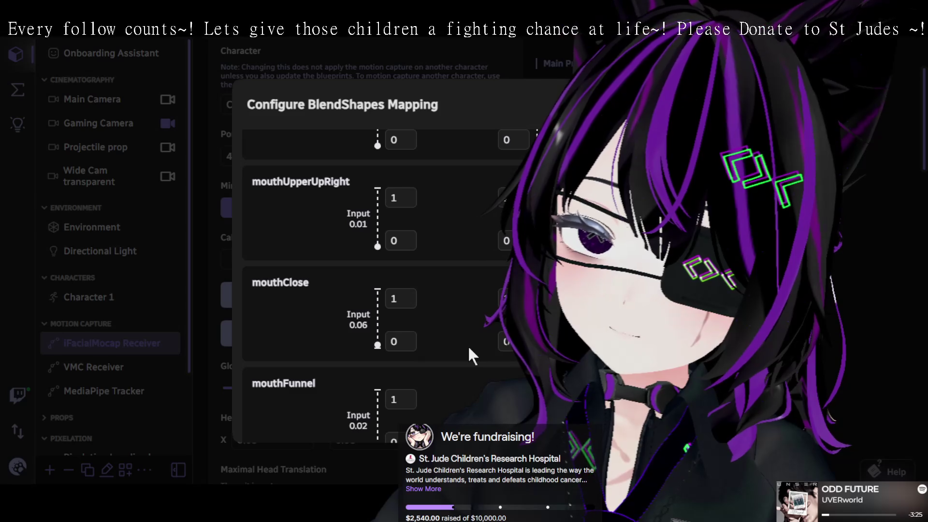
scroll(467, 344, up, 3)
scroll(463, 343, up, 6)
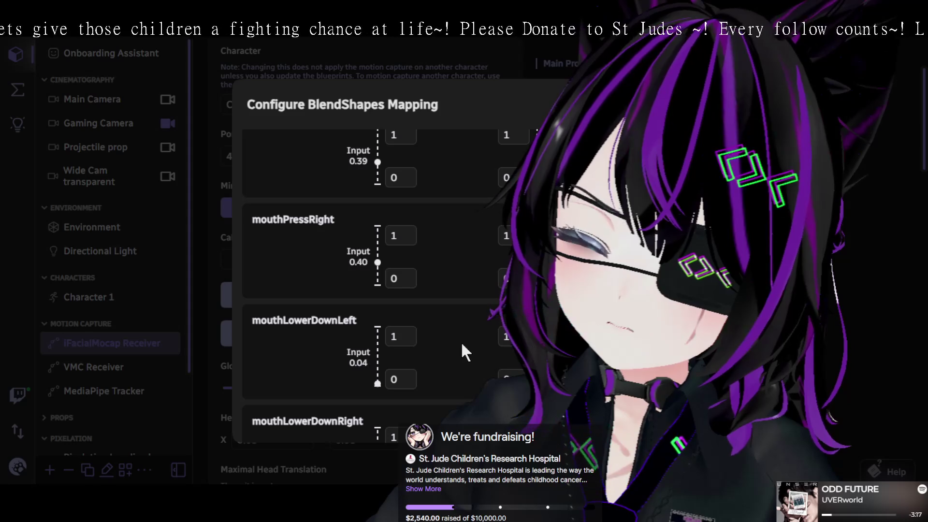
scroll(460, 341, up, 3)
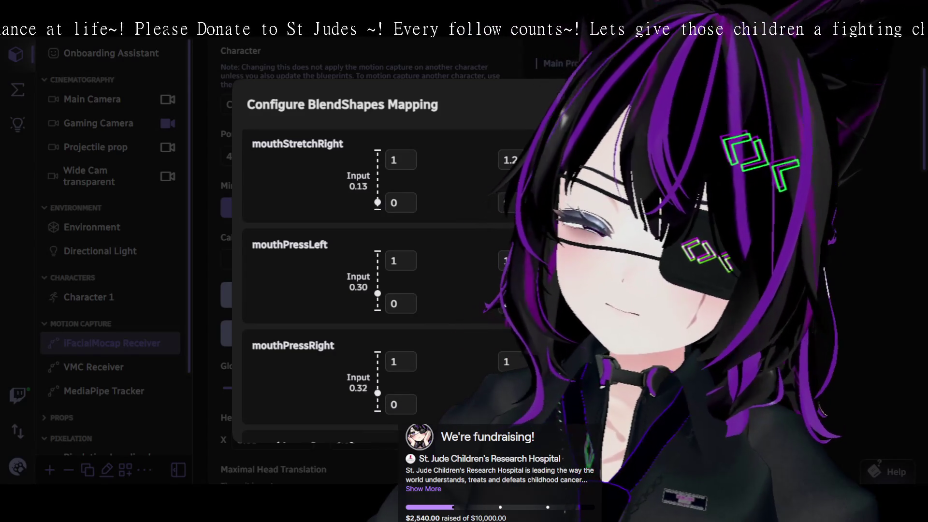
Change the mouthPressRight and mouthPressLeft output maxima from 1 to 1.2.
click(514, 362)
text(56)
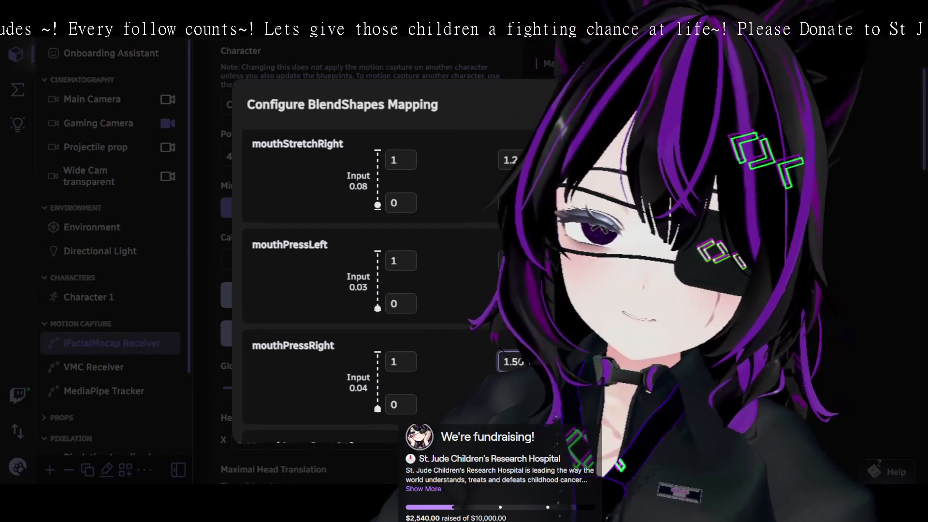
key(BackSpace)
key(BackSpace)
text(0)
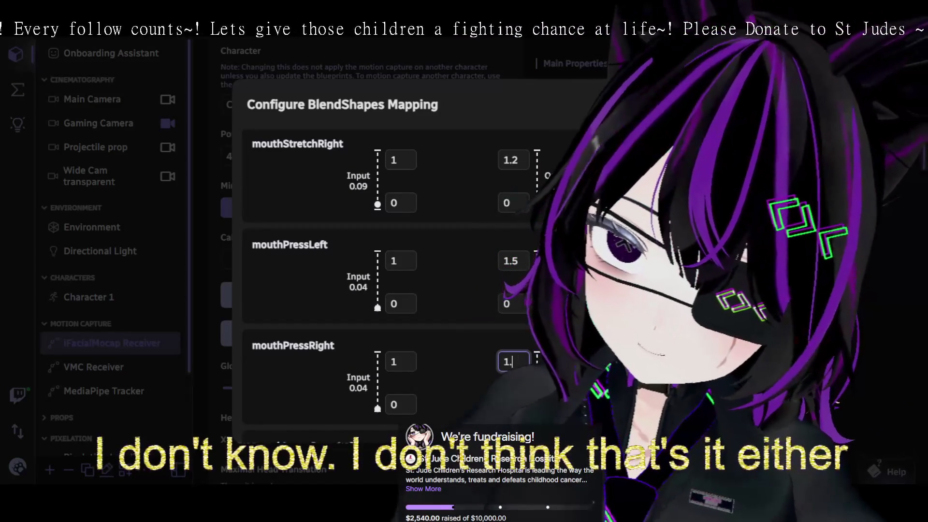
key(BackSpace)
text(2)
click(517, 261)
key(BackSpace)
key(BackSpace)
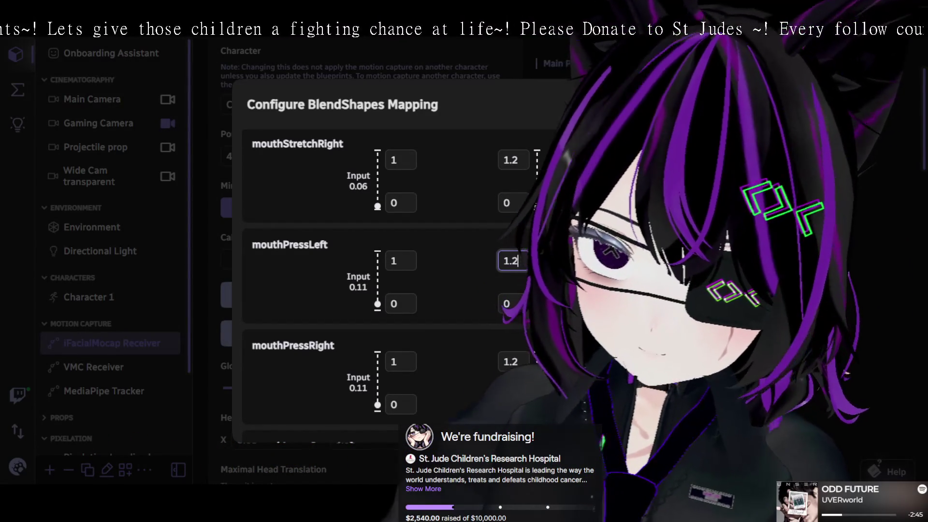
scroll(377, 285, up, 3)
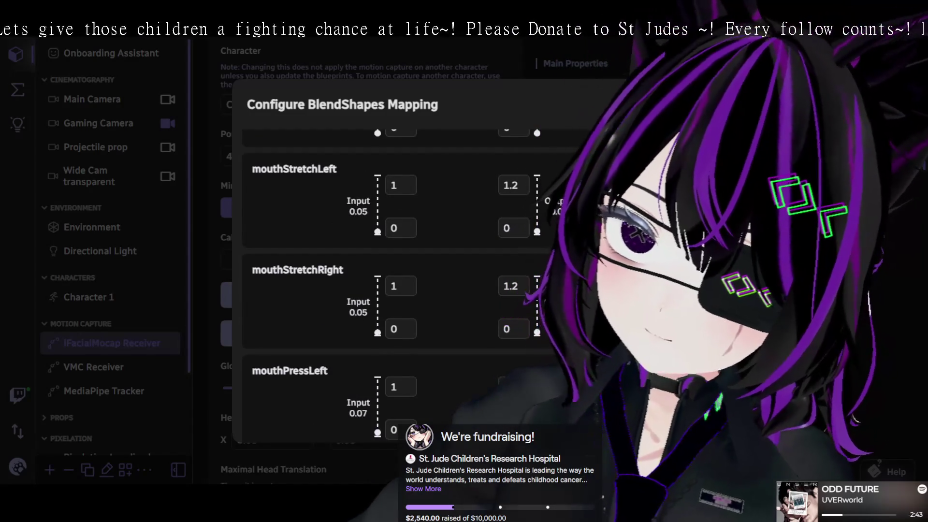
Bring the mouthSmile mappings into view and start editing mouthSmileLeft's output maximum.
scroll(391, 285, up, 2)
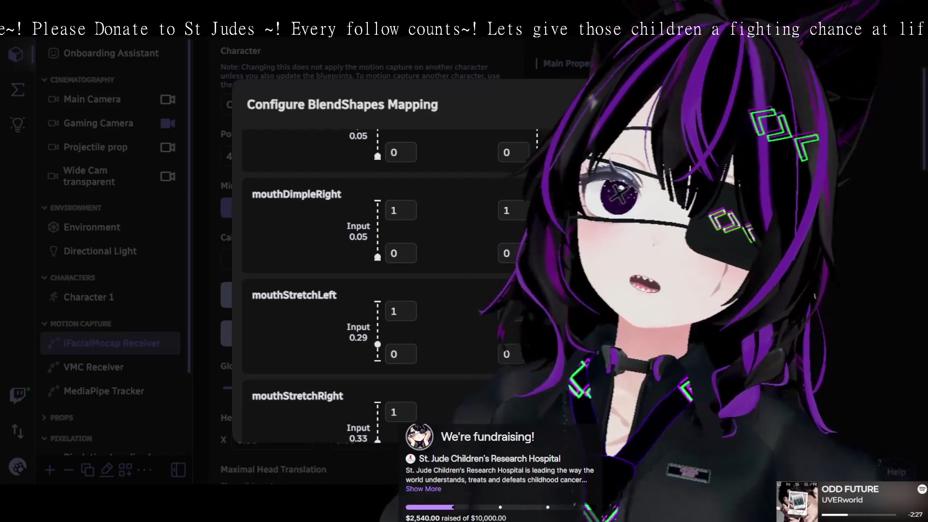
scroll(386, 286, up, 4)
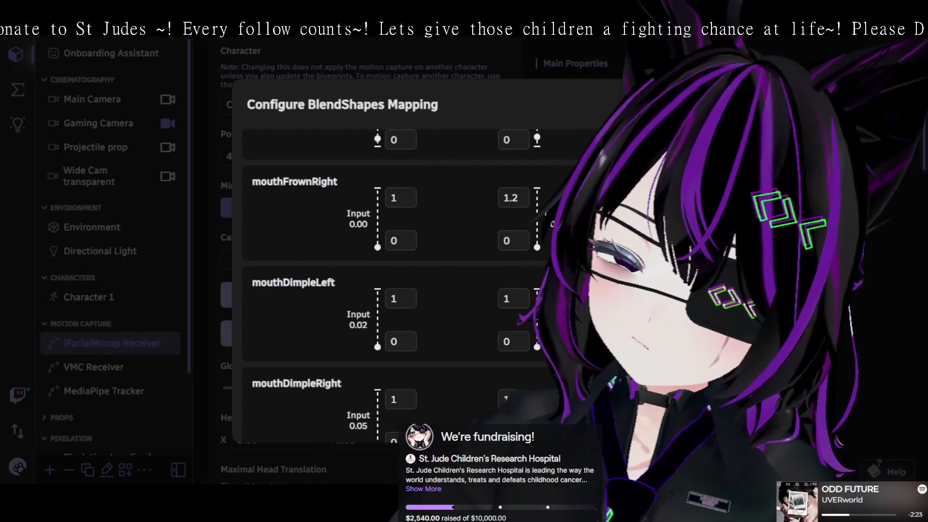
scroll(386, 285, up, 2)
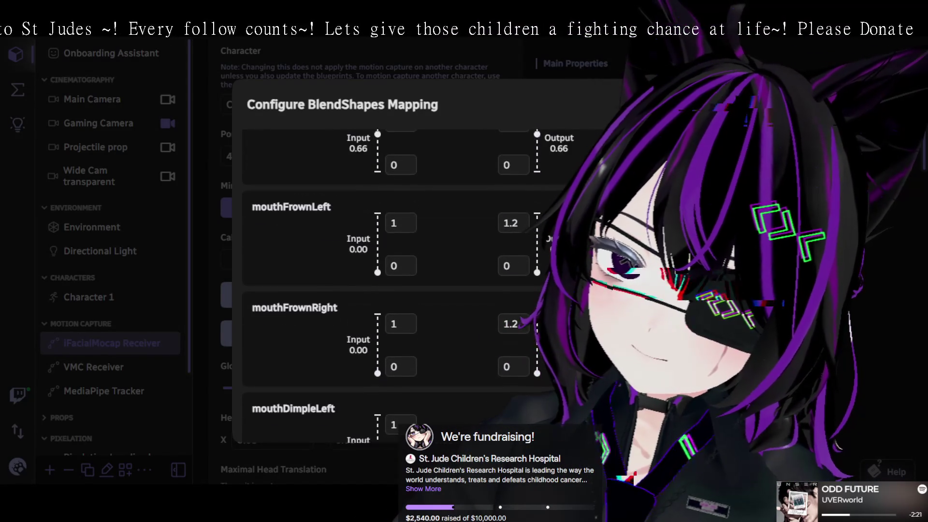
scroll(387, 285, up, 2)
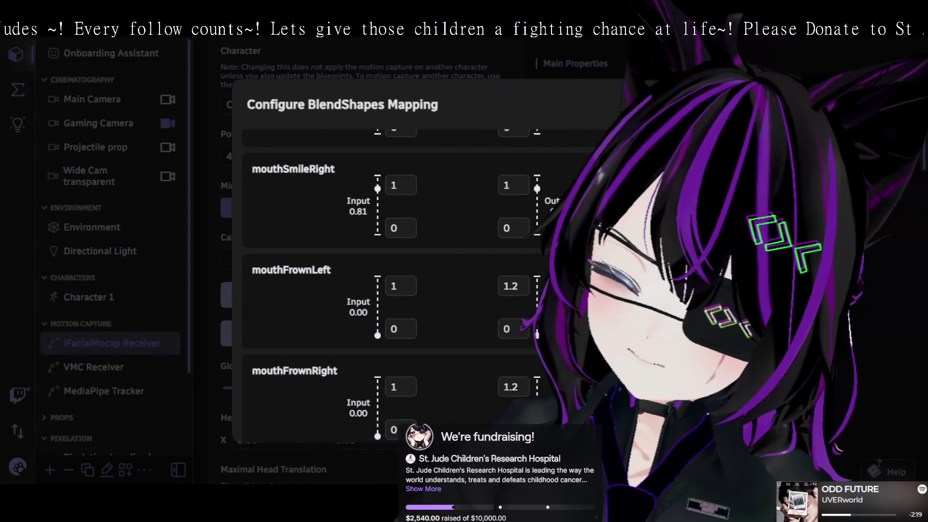
scroll(386, 285, up, 3)
text(.5)
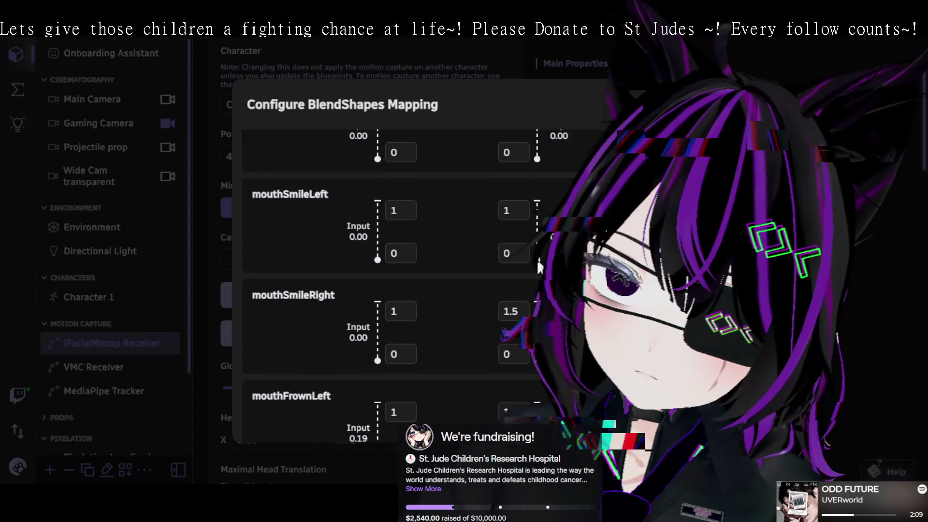
click(512, 211)
Lower the mouthSmileLeft and mouthSmileRight output maxima from 1.5 to 1.2.
text(.5)
key(Return)
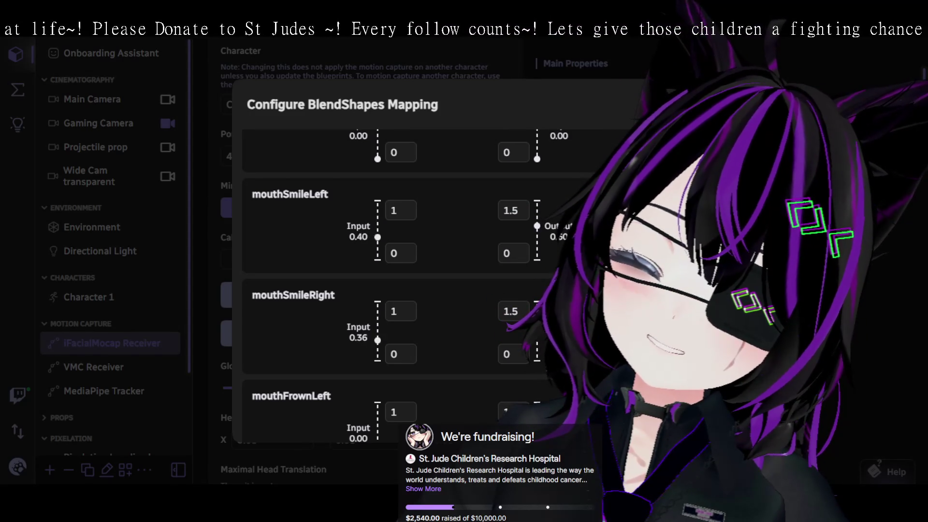
click(514, 217)
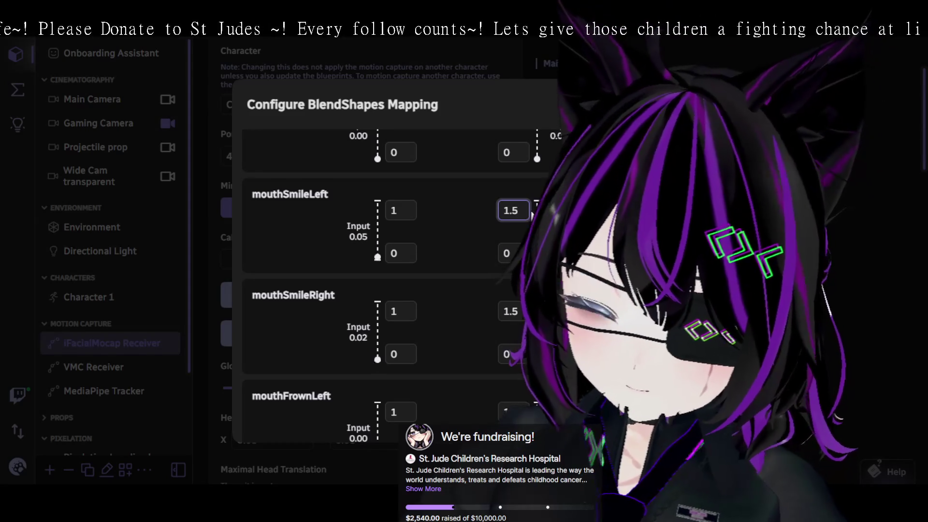
key(BackSpace)
text(02)
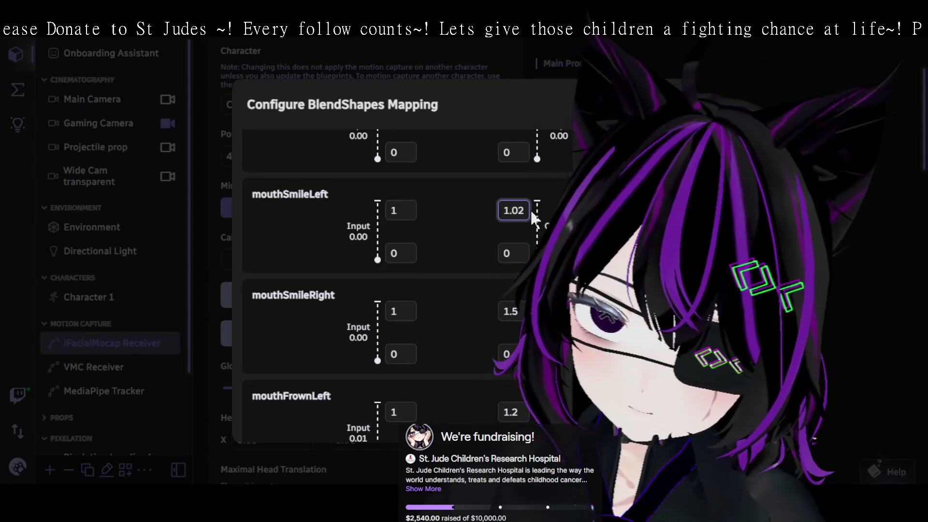
key(BackSpace)
key(BackSpace)
text(2)
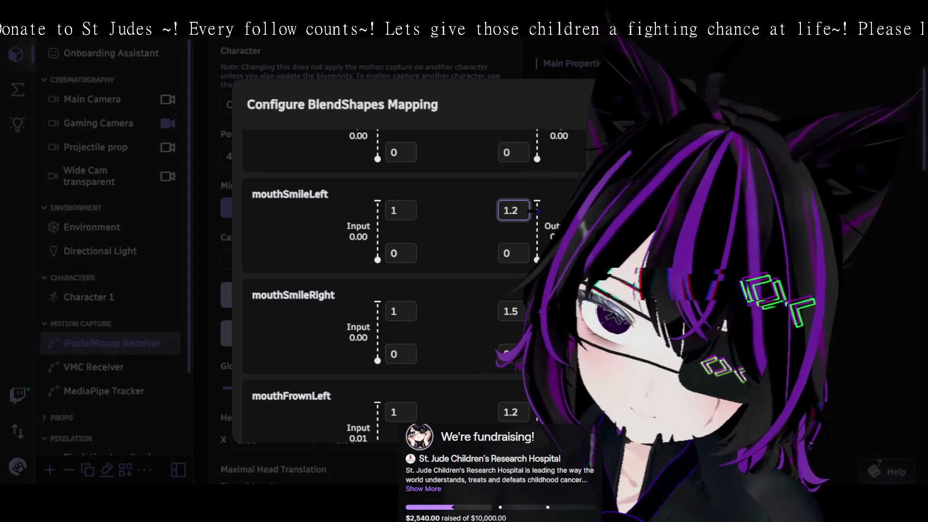
click(522, 311)
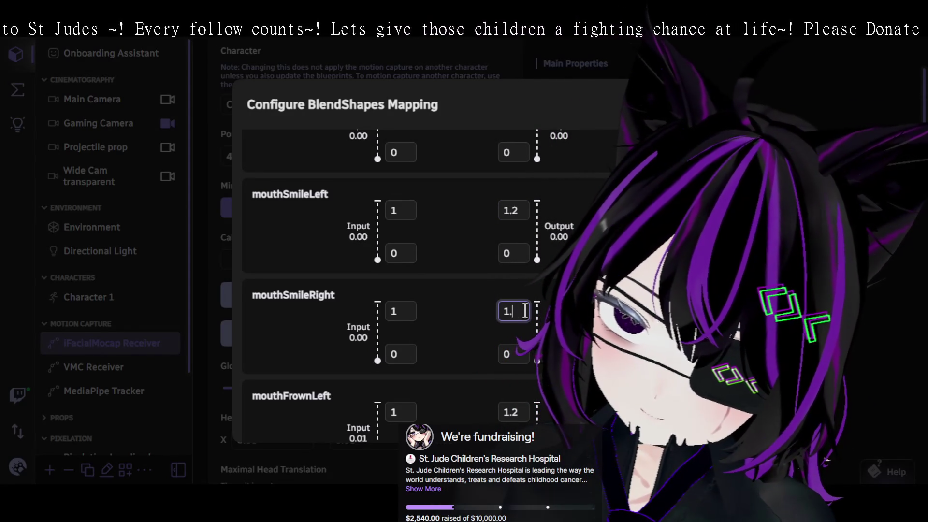
text(.2)
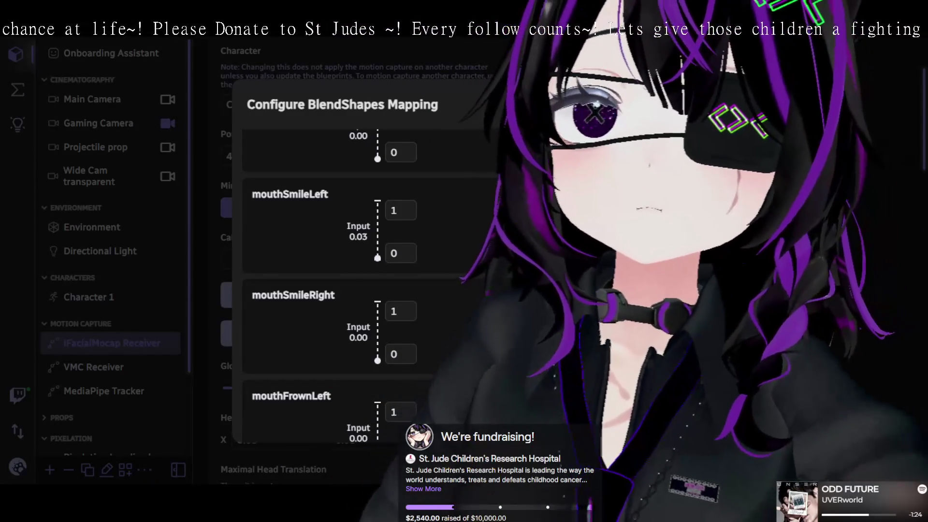
Review the full BlendShapes mapping list, then close the mapping dialog.
scroll(364, 278, up, 5)
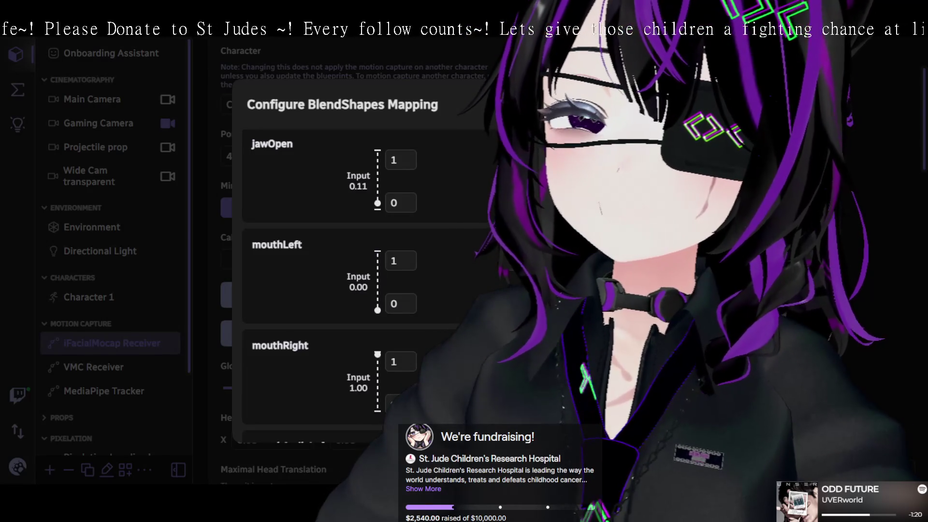
scroll(365, 281, up, 1)
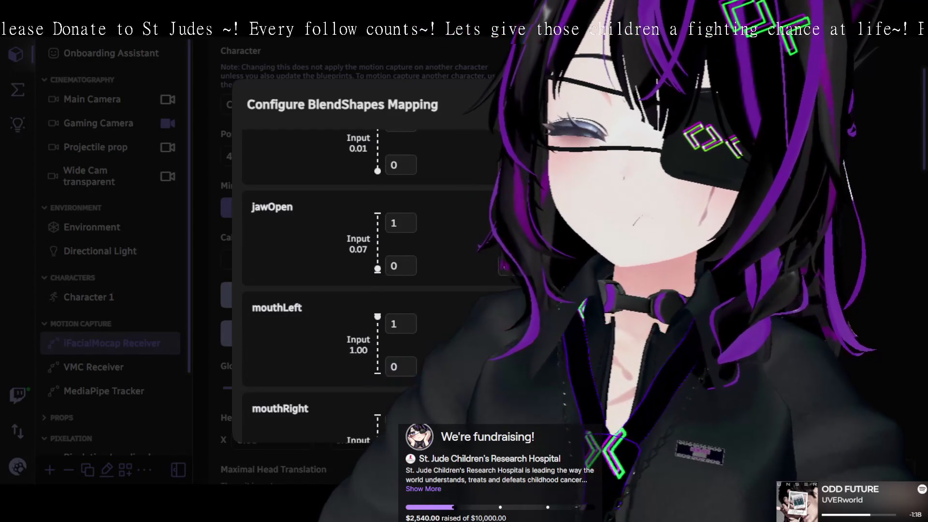
scroll(353, 285, down, 2)
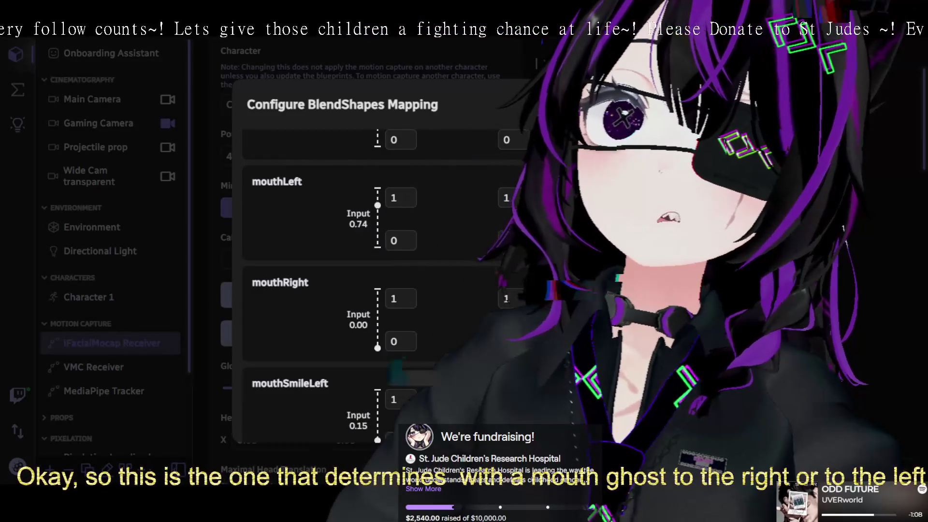
scroll(376, 285, up, 5)
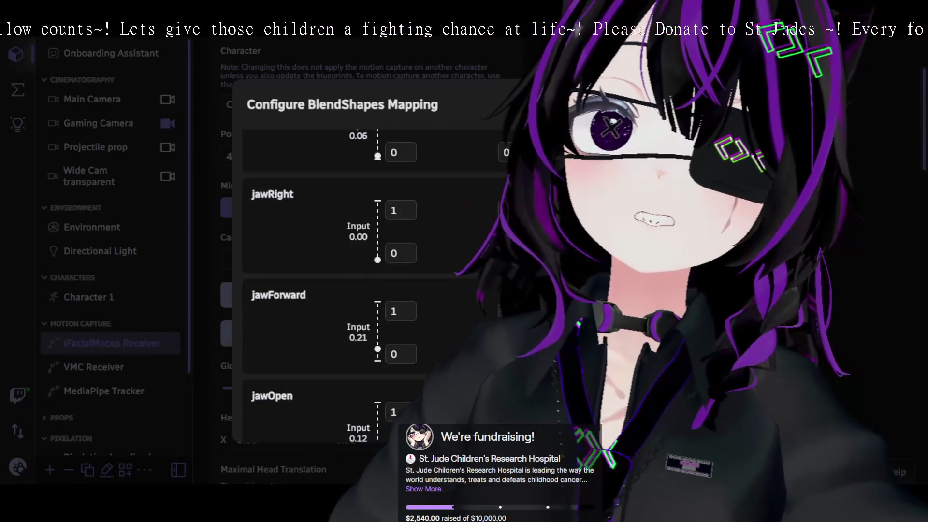
scroll(365, 285, up, 5)
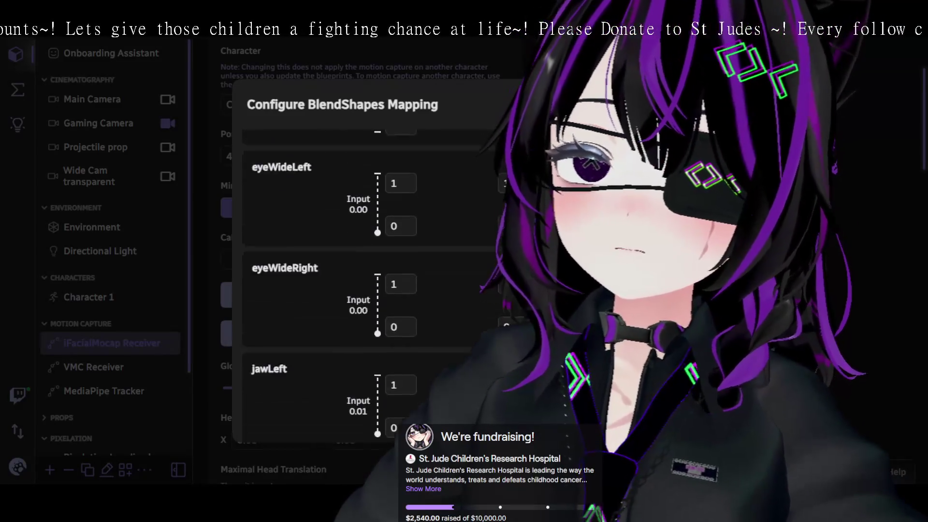
scroll(364, 285, up, 3)
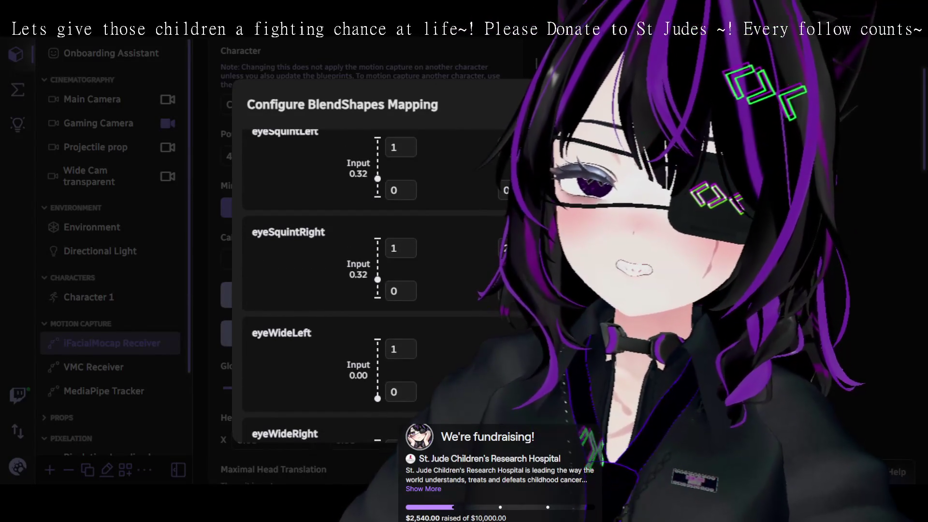
scroll(365, 285, up, 2)
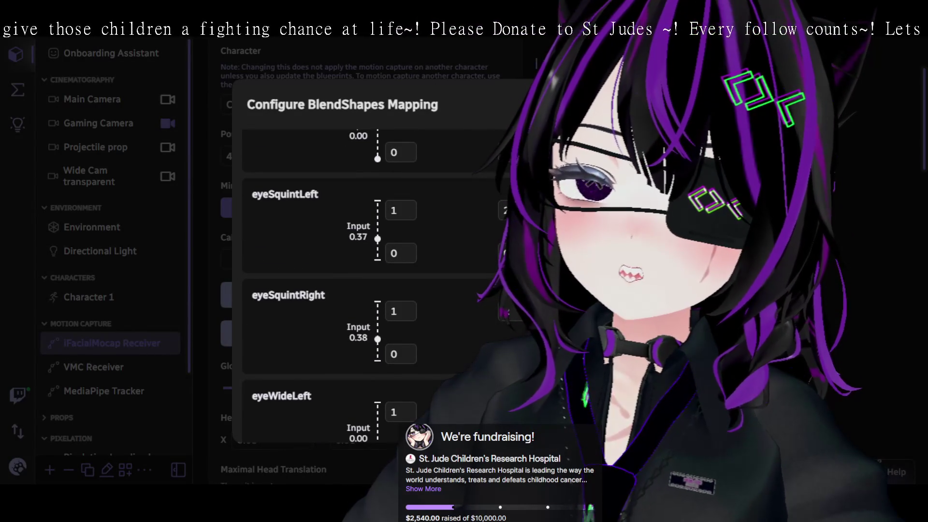
scroll(352, 285, up, 3)
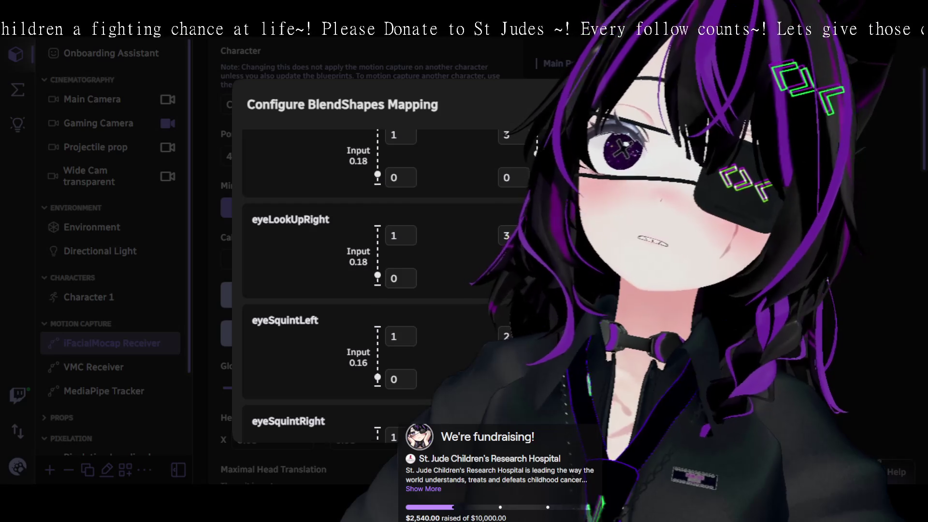
scroll(365, 285, up, 4)
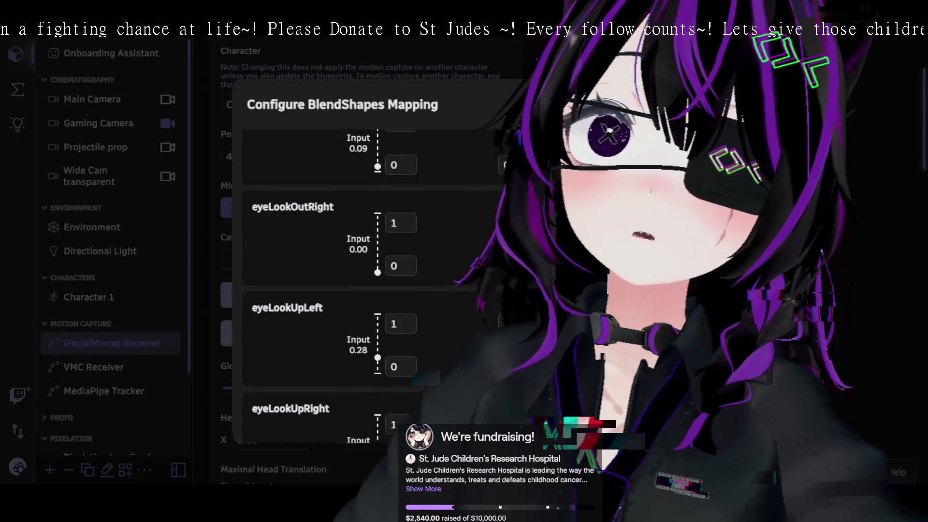
scroll(365, 286, up, 3)
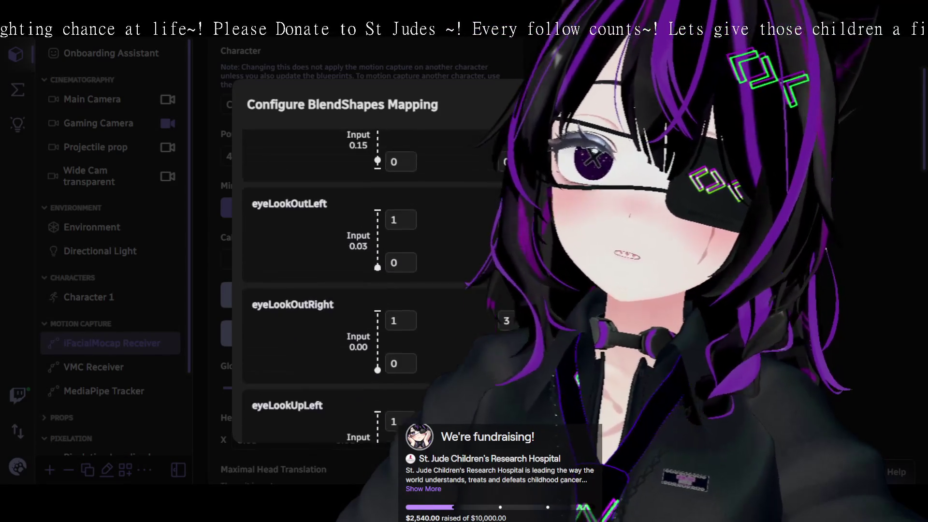
scroll(365, 285, down, 4)
scroll(365, 285, down, 20)
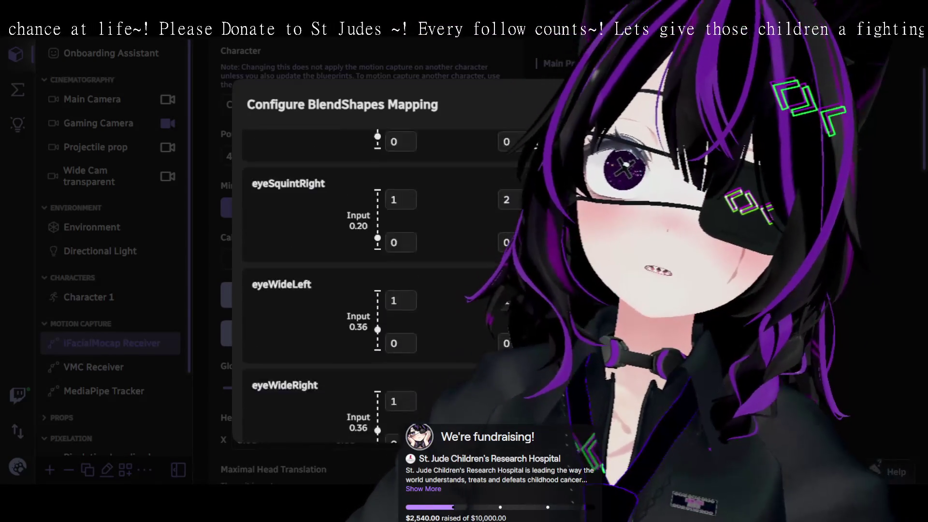
scroll(365, 285, down, 16)
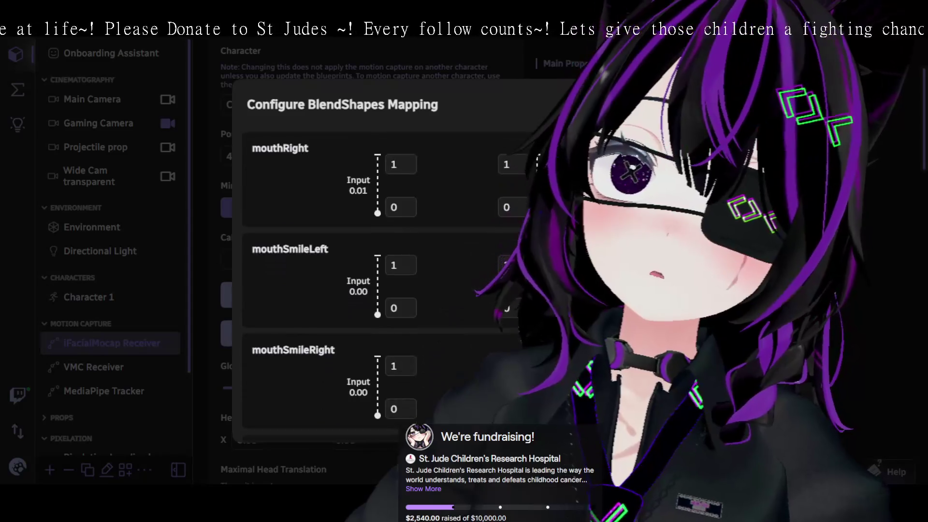
scroll(382, 285, down, 15)
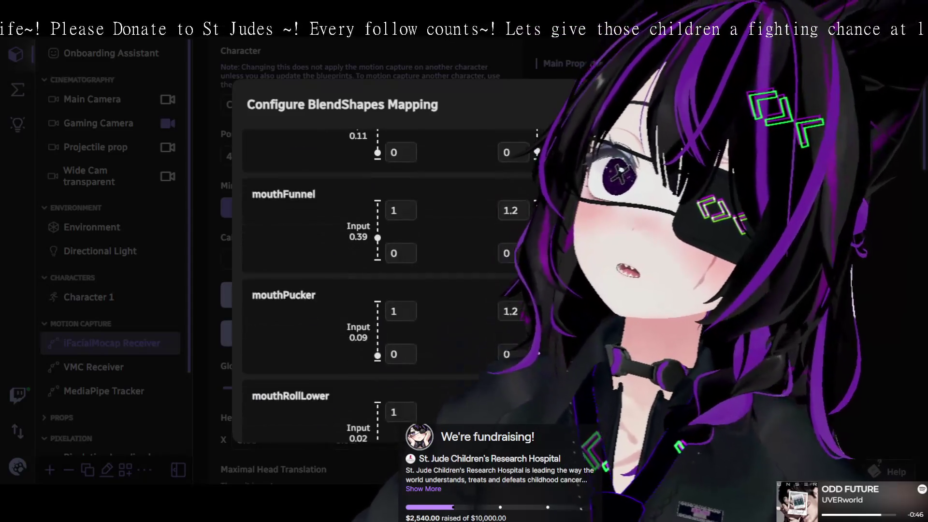
scroll(382, 285, down, 5)
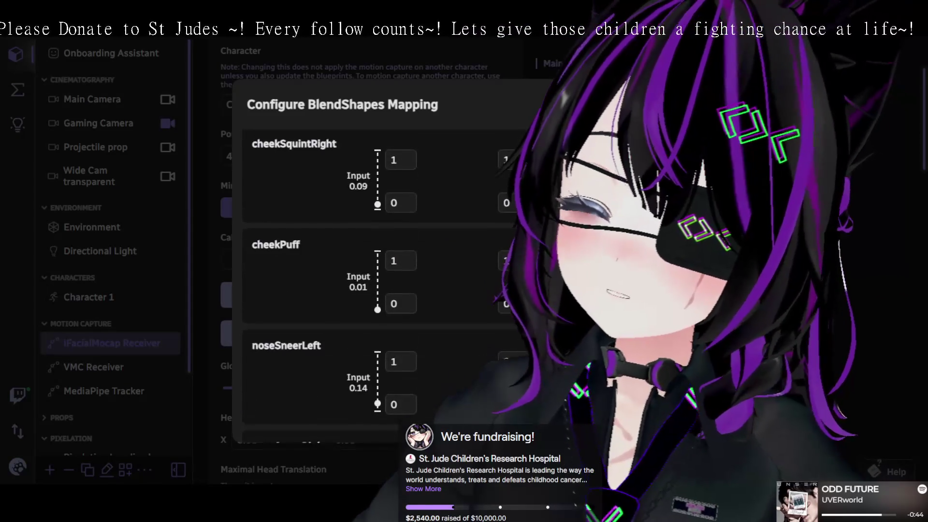
key(Escape)
Scroll the iFacialMocap Receiver panel and switch to Character 1's settings.
scroll(363, 260, down, 5)
scroll(363, 261, down, 10)
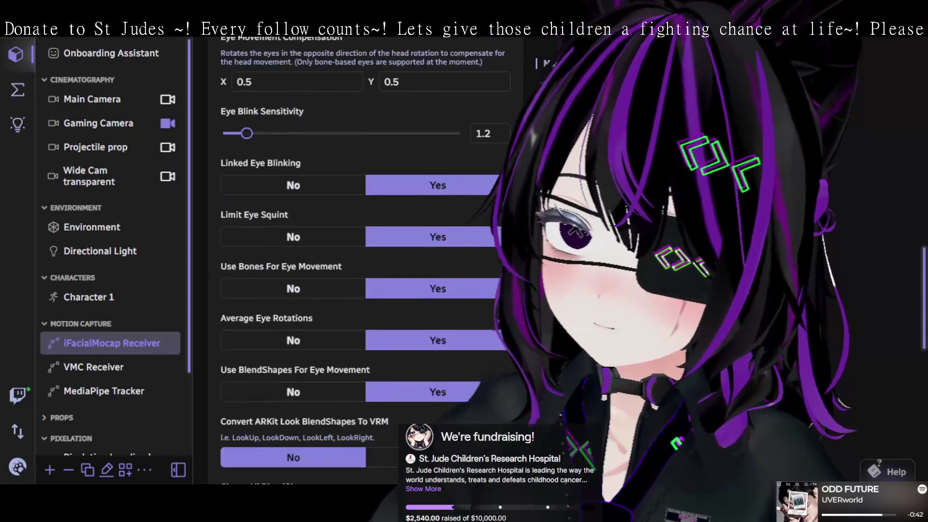
scroll(362, 261, up, 3)
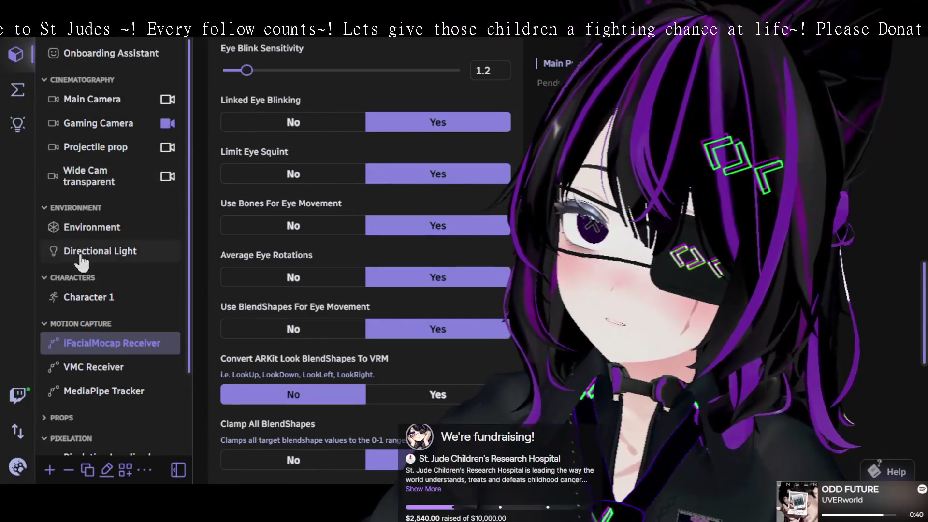
click(96, 297)
Find the mouthFunnel ≥ 0.55 expression and clear its 8-second Exit Expression Delay.
scroll(429, 372, up, 5)
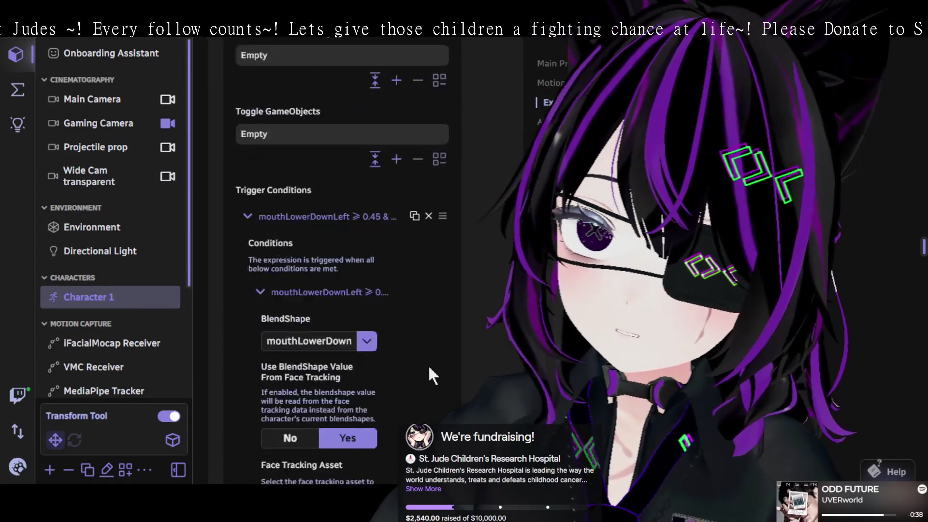
scroll(435, 345, down, 8)
scroll(436, 348, down, 5)
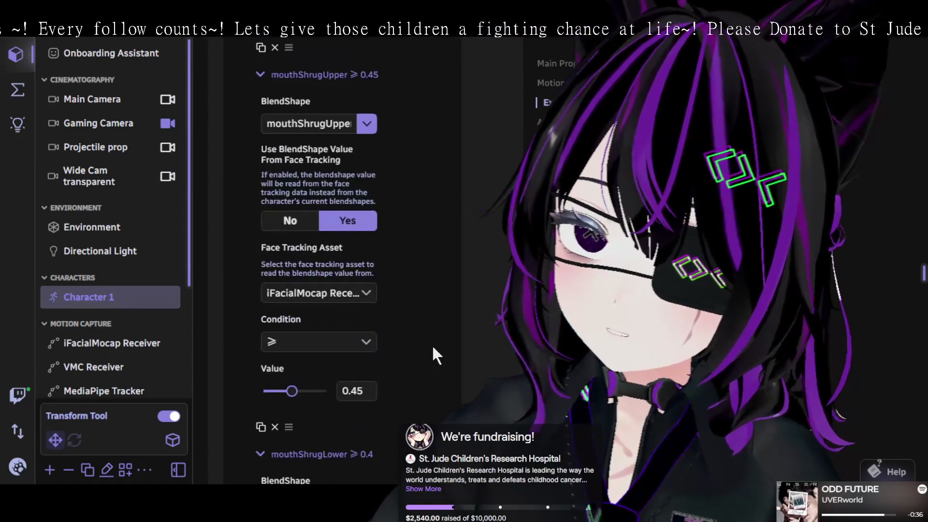
scroll(434, 348, down, 4)
scroll(433, 353, down, 6)
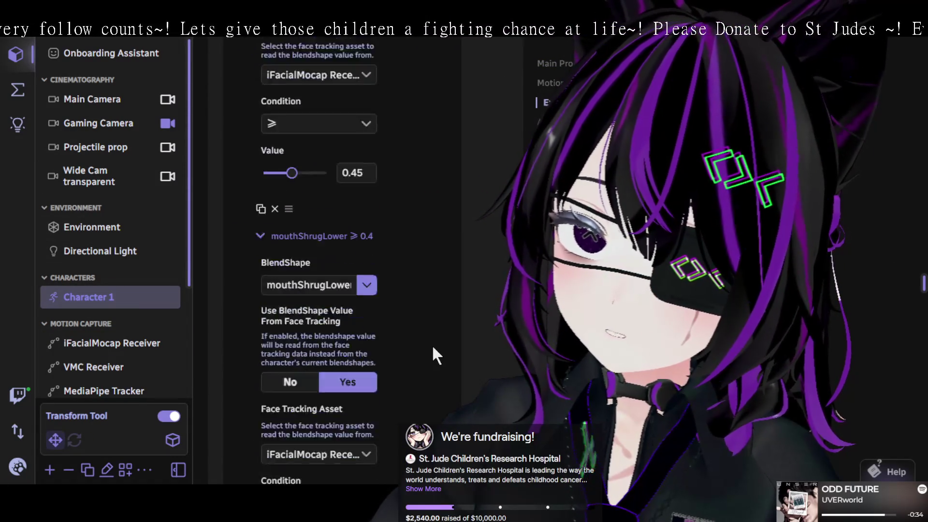
scroll(434, 350, up, 15)
scroll(437, 337, up, 10)
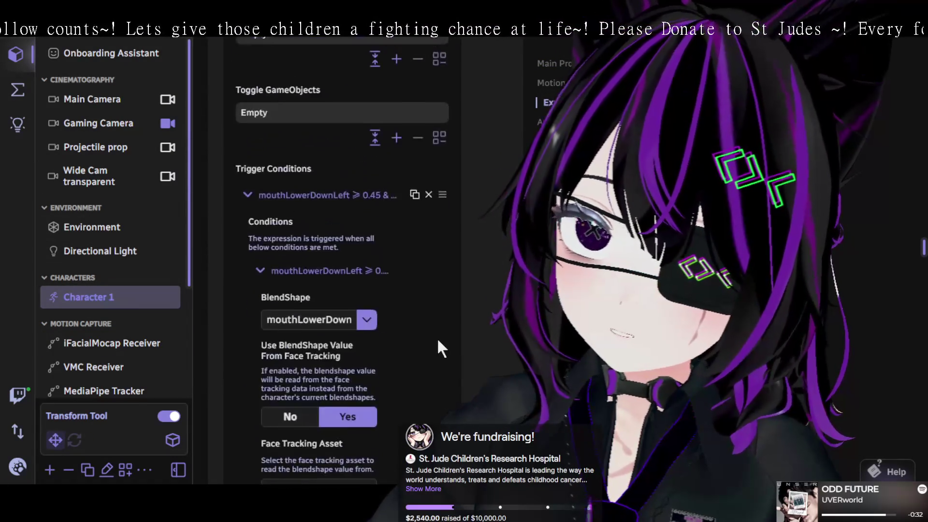
scroll(445, 328, up, 5)
scroll(459, 320, up, 15)
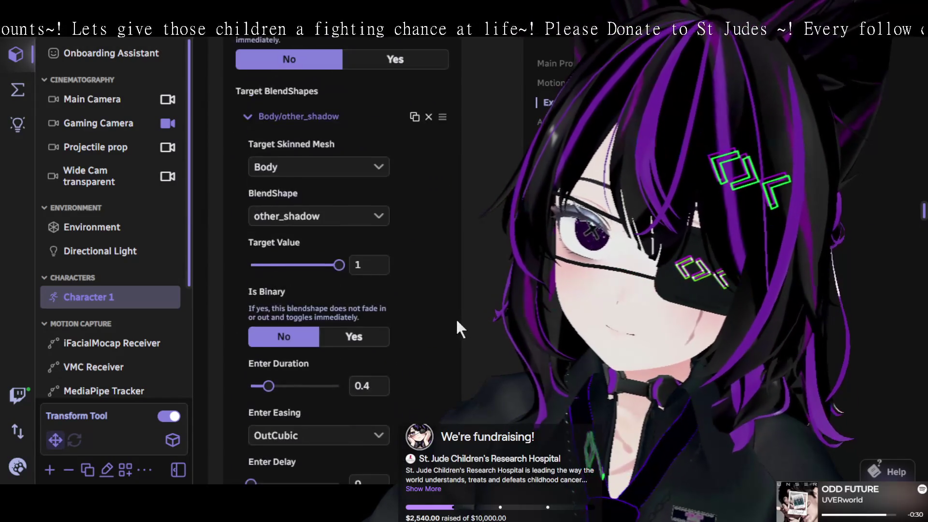
scroll(453, 318, down, 4)
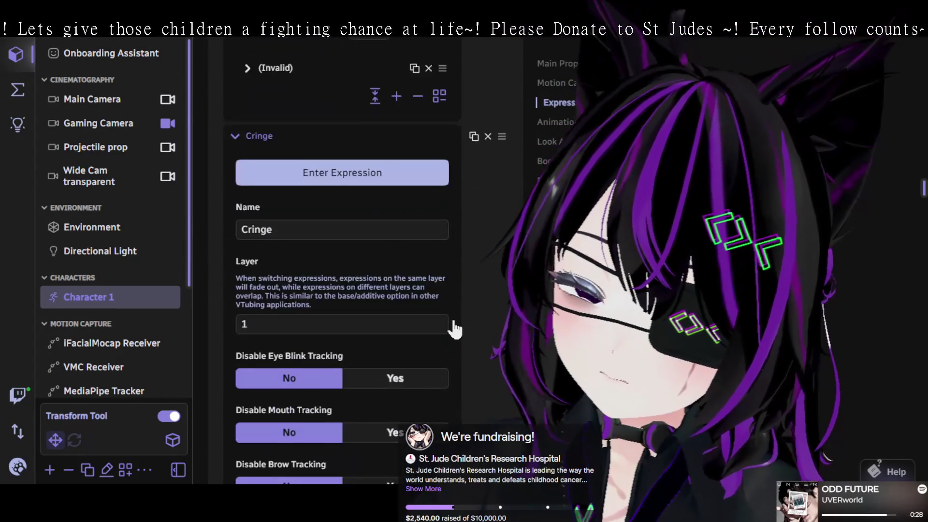
scroll(449, 312, up, 15)
scroll(455, 324, up, 10)
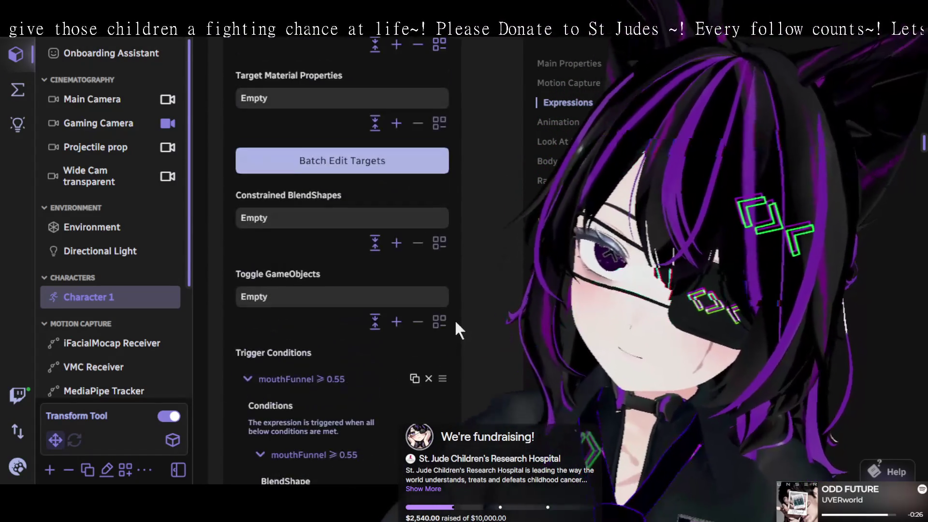
scroll(455, 317, down, 9)
scroll(454, 317, down, 10)
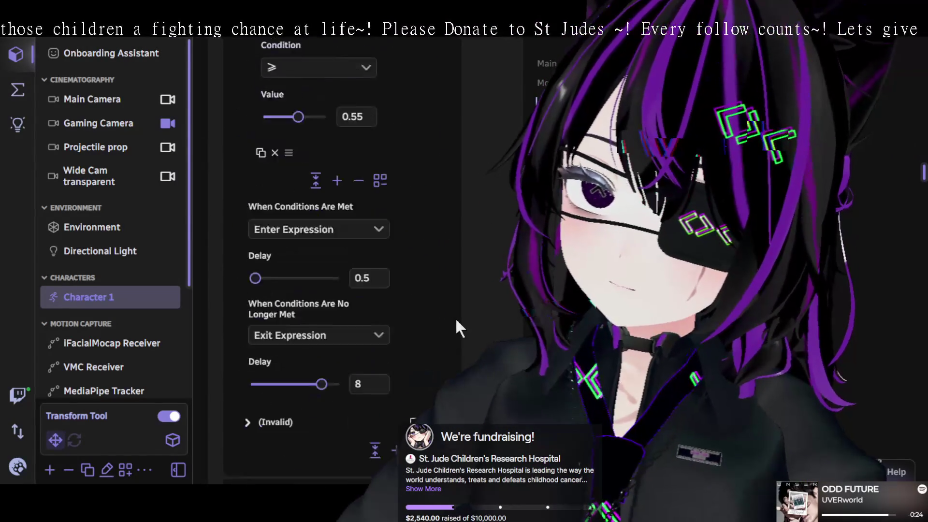
scroll(450, 318, up, 3)
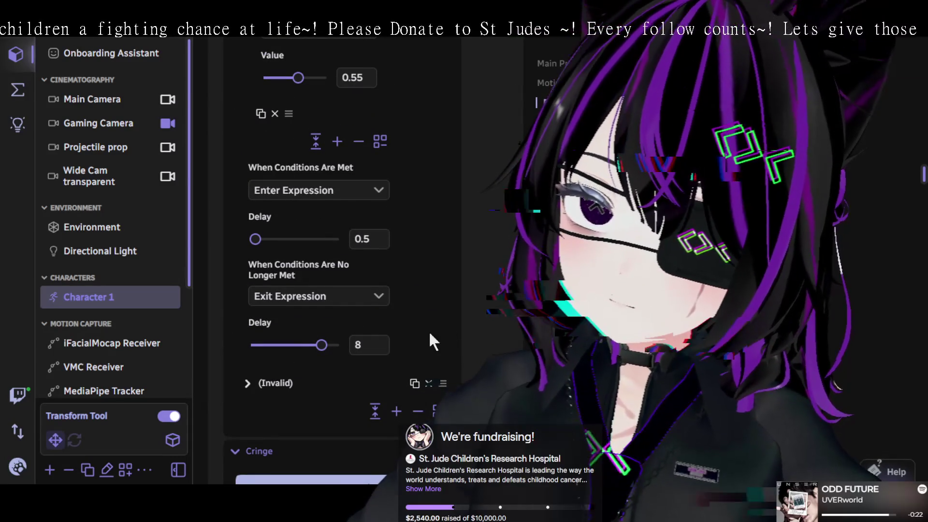
key(BackSpace)
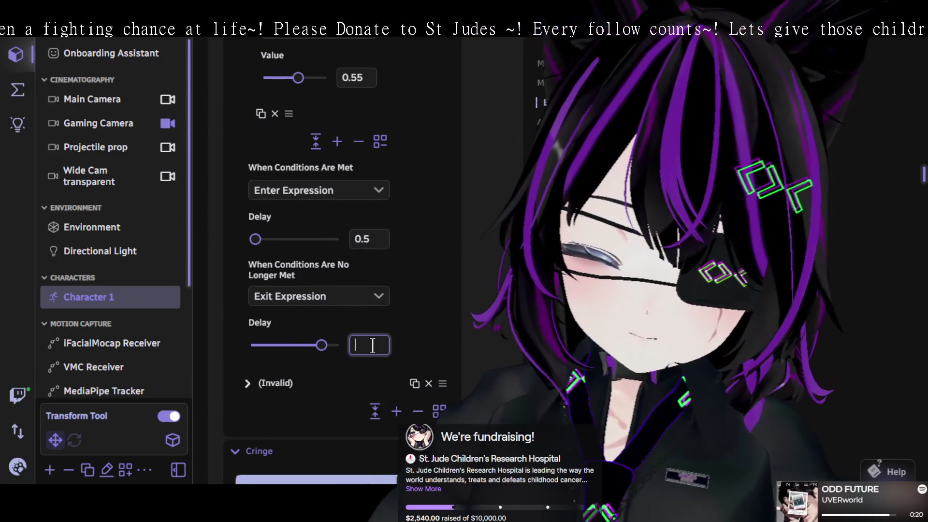
Set the mouthFunnel expression's Exit Expression Delay to 5 seconds and review its settings.
text(5)
key(Return)
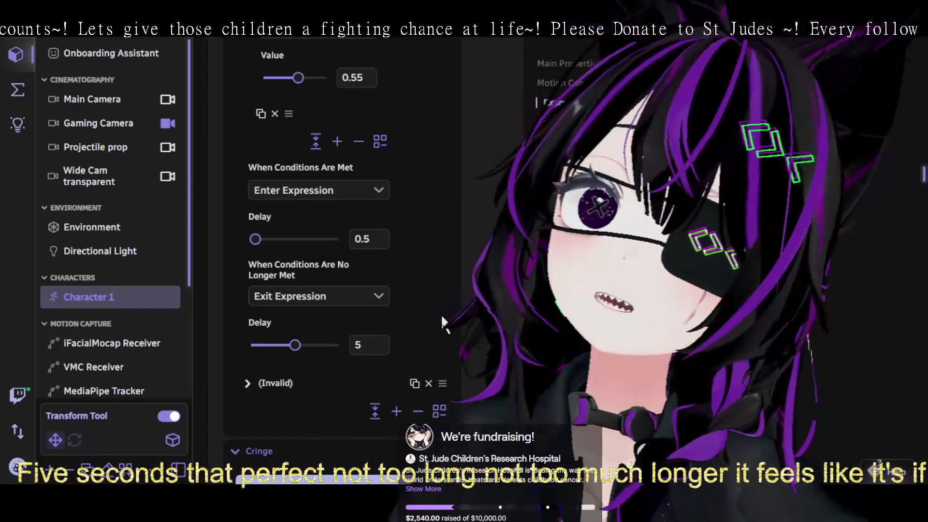
scroll(455, 304, up, 3)
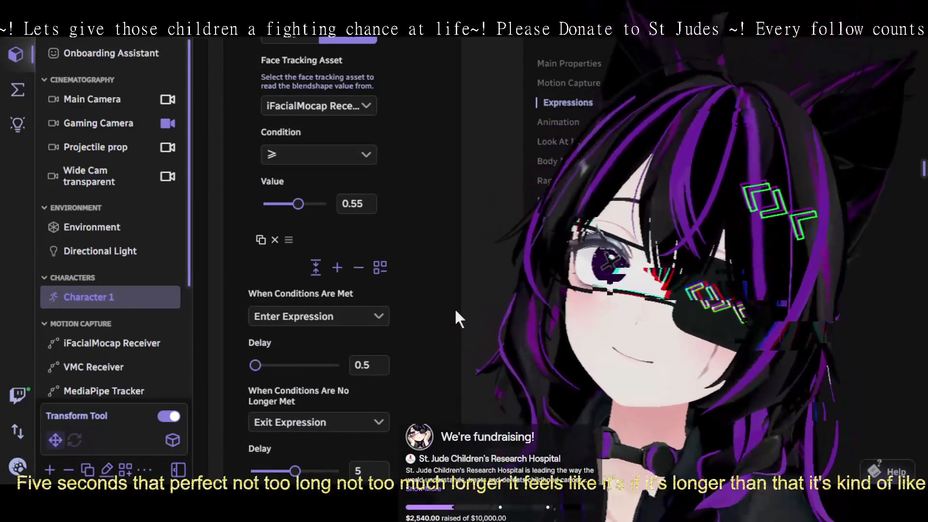
scroll(455, 308, up, 3)
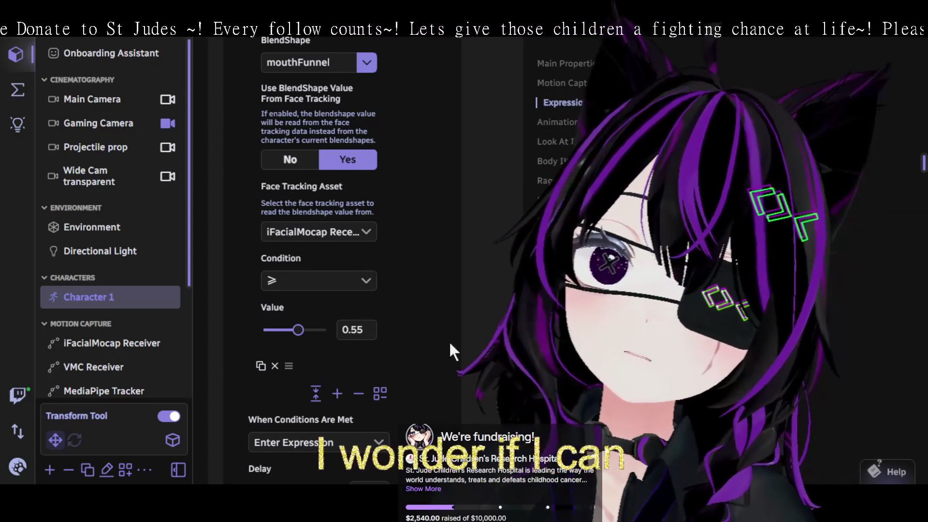
scroll(449, 360, down, 4)
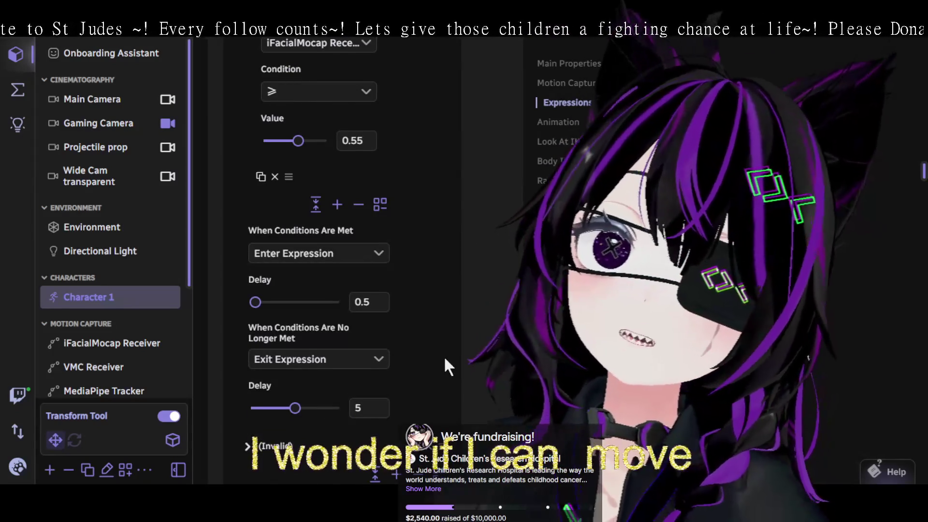
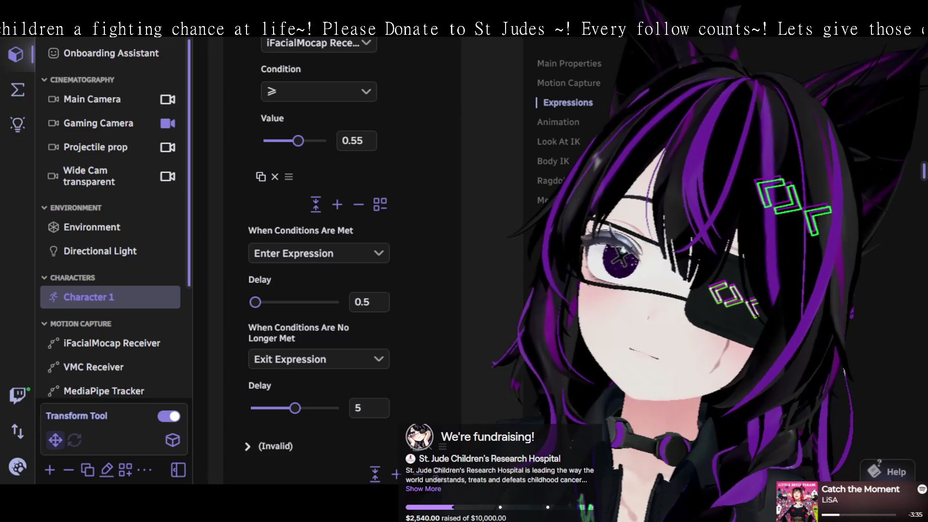
Switch the captured window from Warudo's Expressions panel to the Unity Editor avatar scene.
key(alt+Tab)
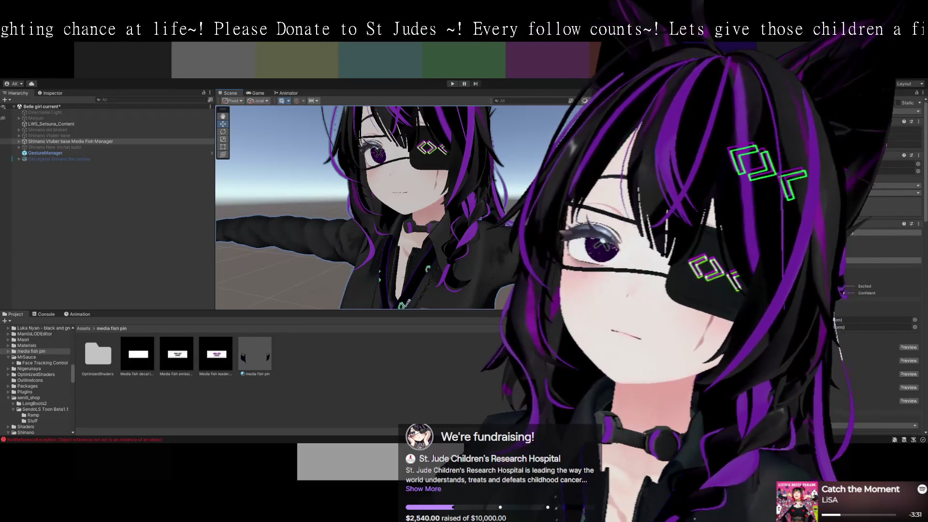
Frame the avatar's face, select the side hair and expand the Media Fish Manager avatar in the Hierarchy.
mouse_move(531, 203)
mouse_down()
mouse_move(503, 172)
mouse_move(503, 151)
mouse_up()
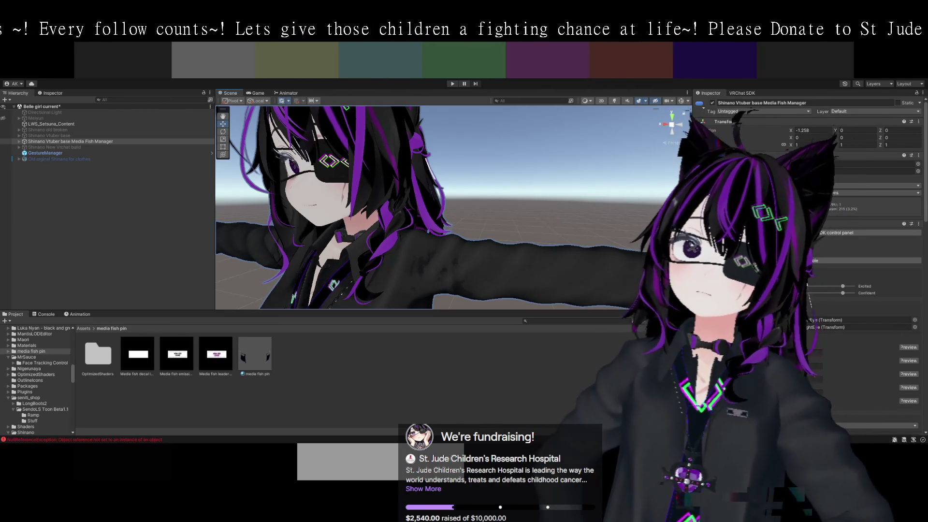
drag(477, 185, 482, 196)
scroll(492, 225, down, 3)
scroll(484, 201, up, 5)
click(484, 202)
drag(546, 210, 623, 212)
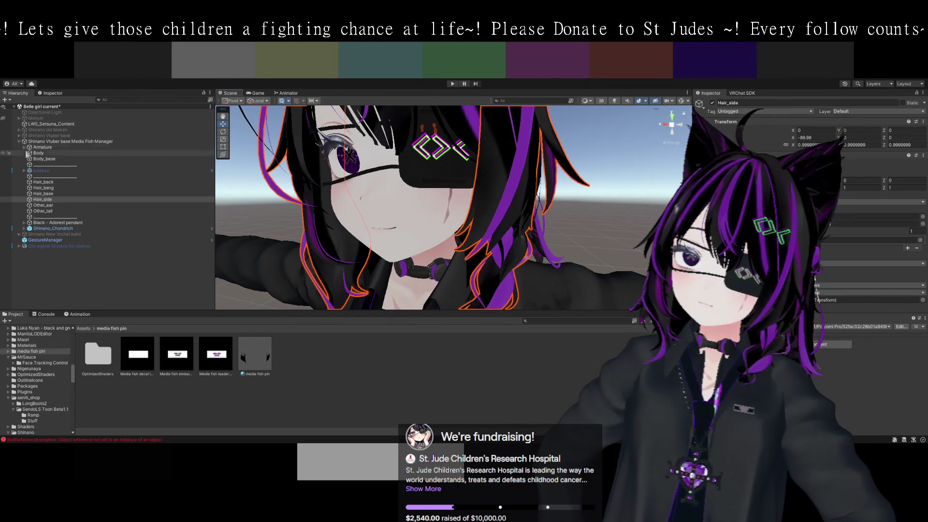
click(24, 147)
Expand Armature > Hips > Spine > Chest > Neck > Head > Hair_root to list the hair bones.
click(30, 153)
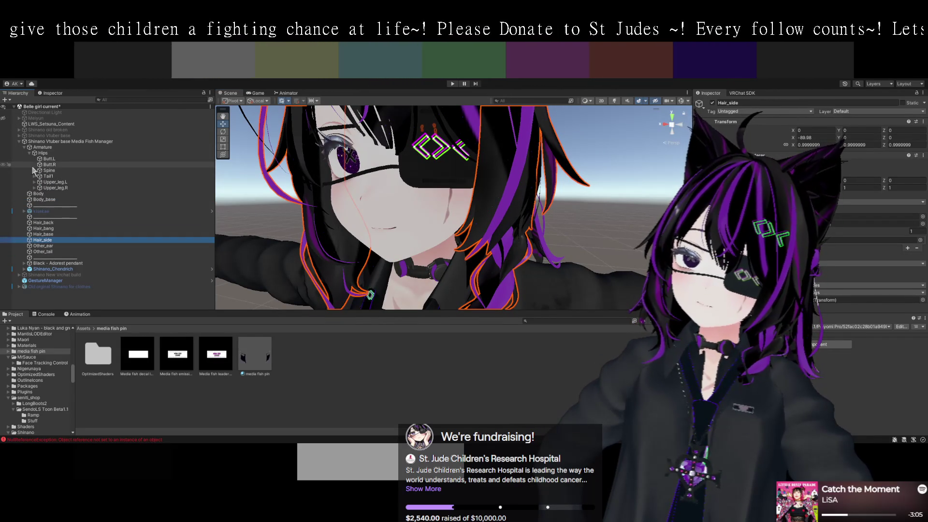
click(35, 170)
click(40, 177)
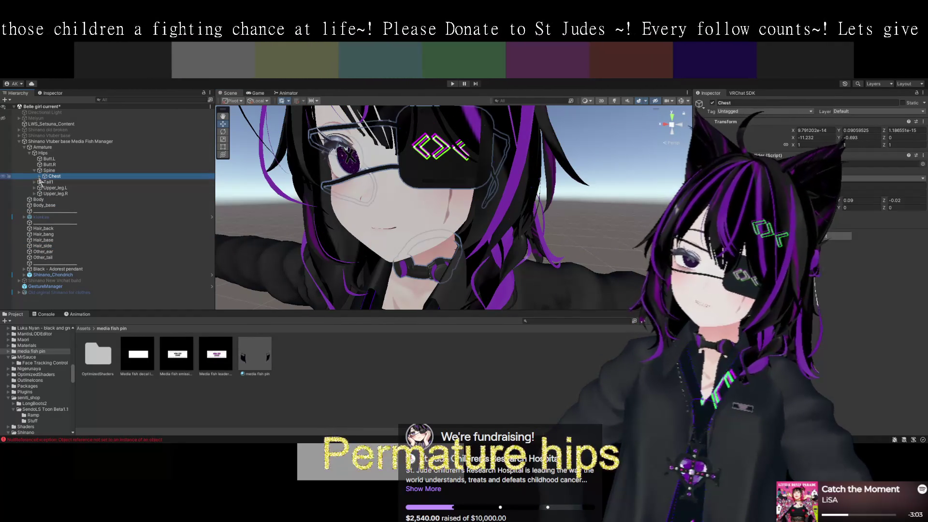
click(40, 176)
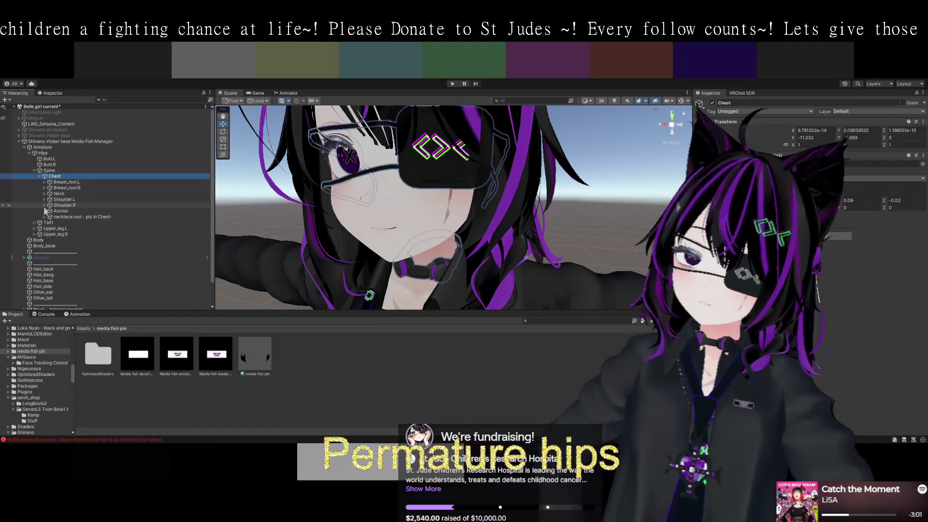
click(45, 193)
click(49, 199)
click(55, 205)
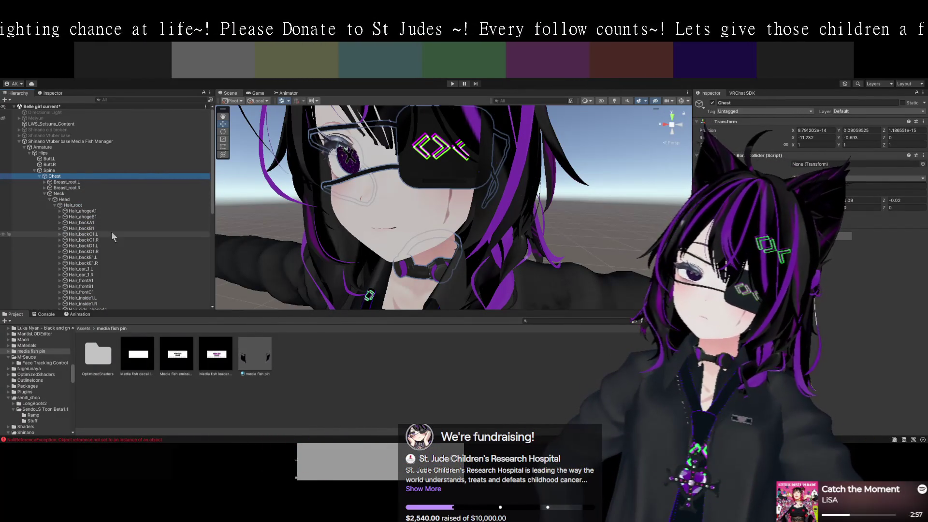
scroll(103, 230, down, 3)
scroll(271, 188, down, 5)
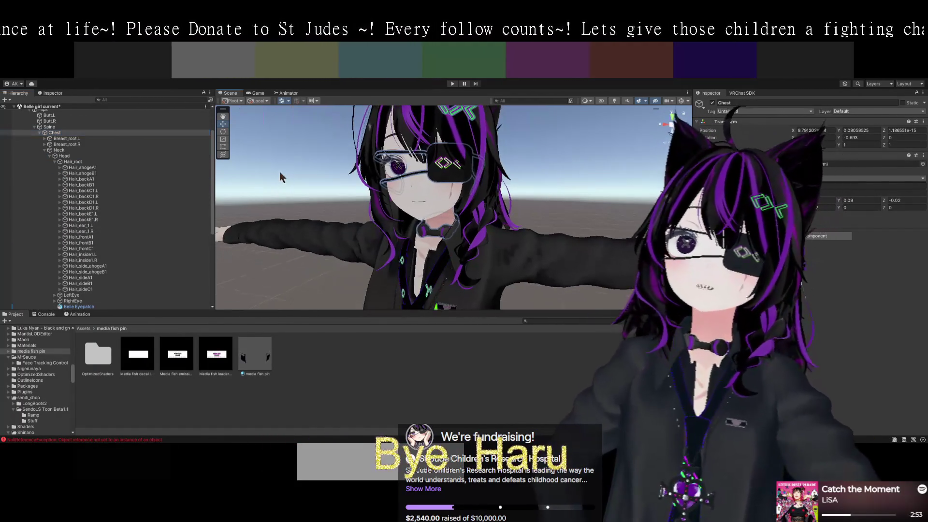
scroll(279, 170, up, 4)
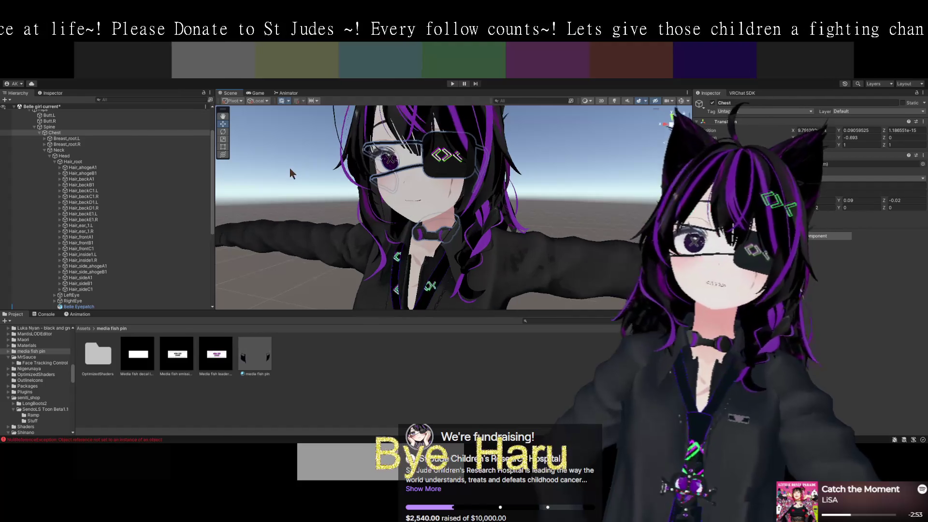
Frame Hair_side_ahogeB1 from the front and test-pull the bone downward.
mouse_move(299, 175)
mouse_down()
mouse_move(338, 152)
mouse_move(278, 182)
mouse_up()
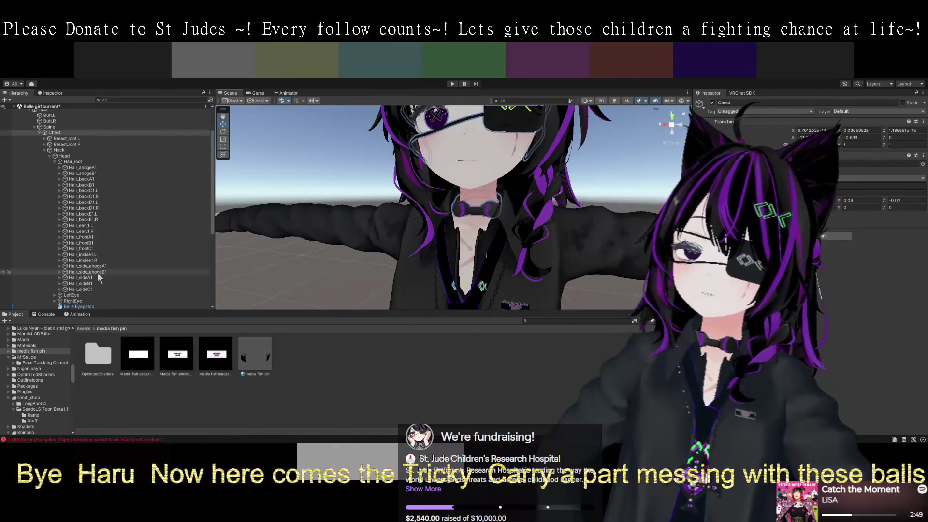
double_click(98, 272)
mouse_move(276, 278)
mouse_down()
mouse_move(272, 263)
mouse_move(324, 266)
mouse_move(358, 251)
mouse_move(435, 248)
mouse_up()
mouse_move(477, 188)
mouse_down()
mouse_move(470, 208)
mouse_move(443, 190)
mouse_move(445, 221)
mouse_up()
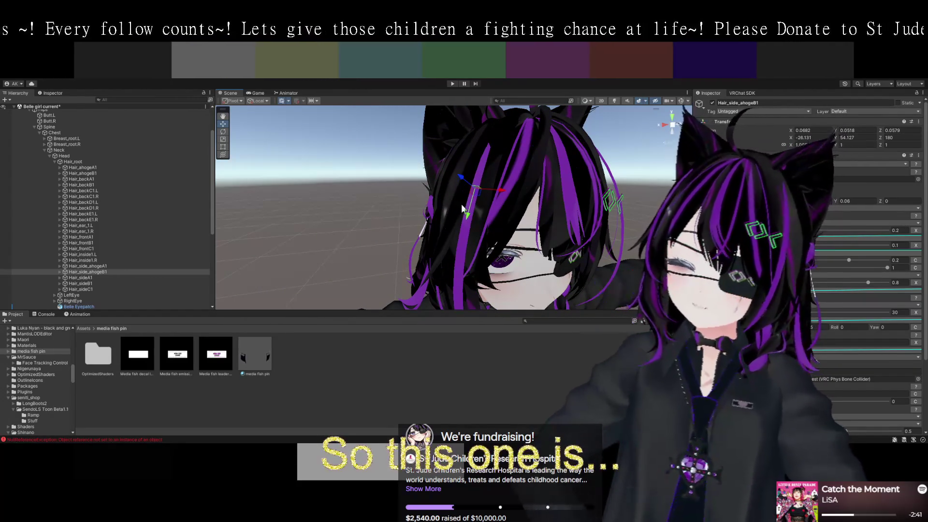
Undo the test move and raise Hair_side_ahogeB1's PhysBone value from 0.1 to 0.2.
key(ctrl+z)
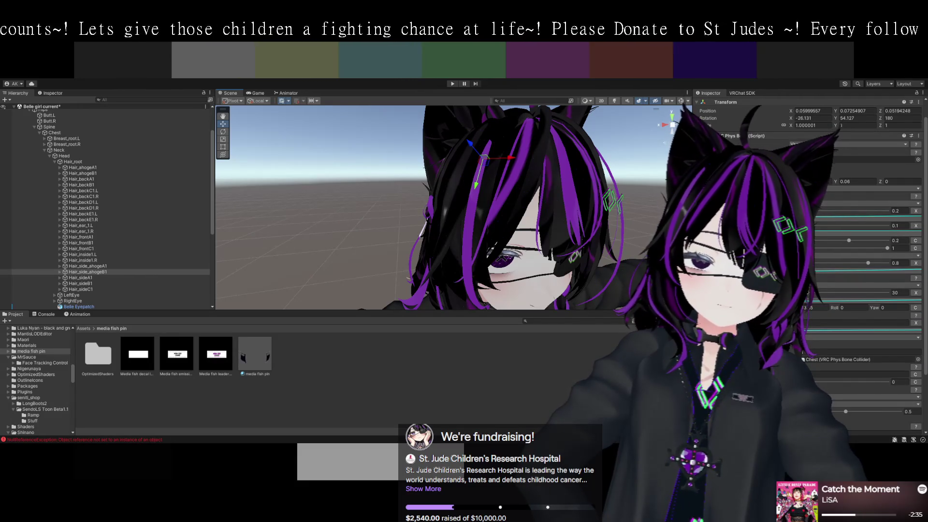
click(818, 245)
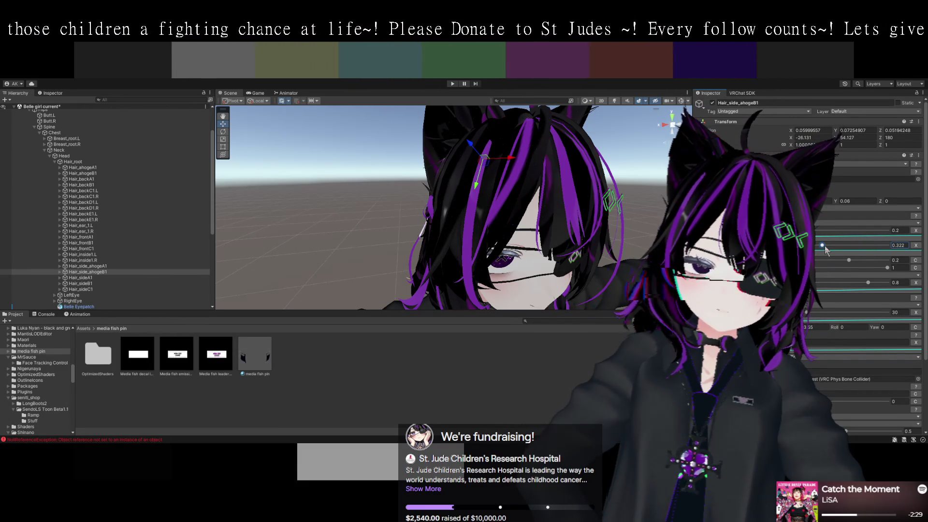
text(0.1)
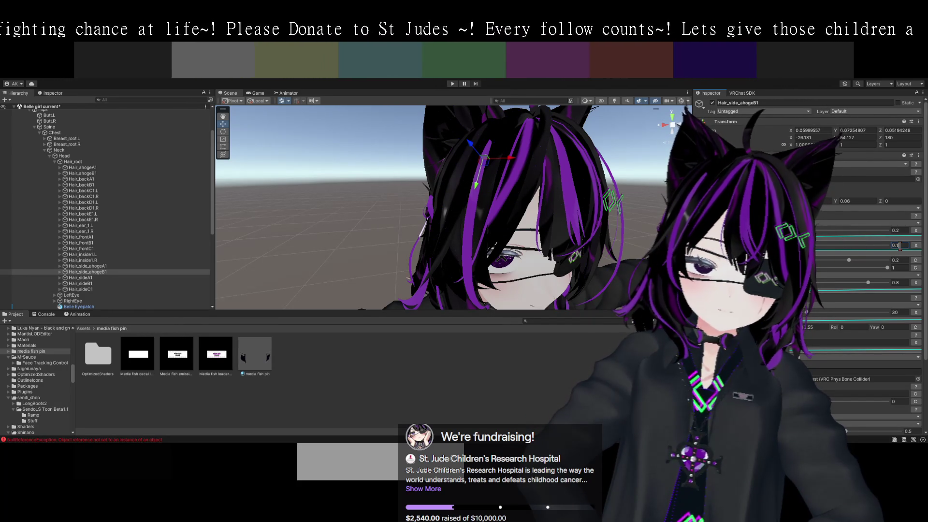
key(BackSpace)
text(2)
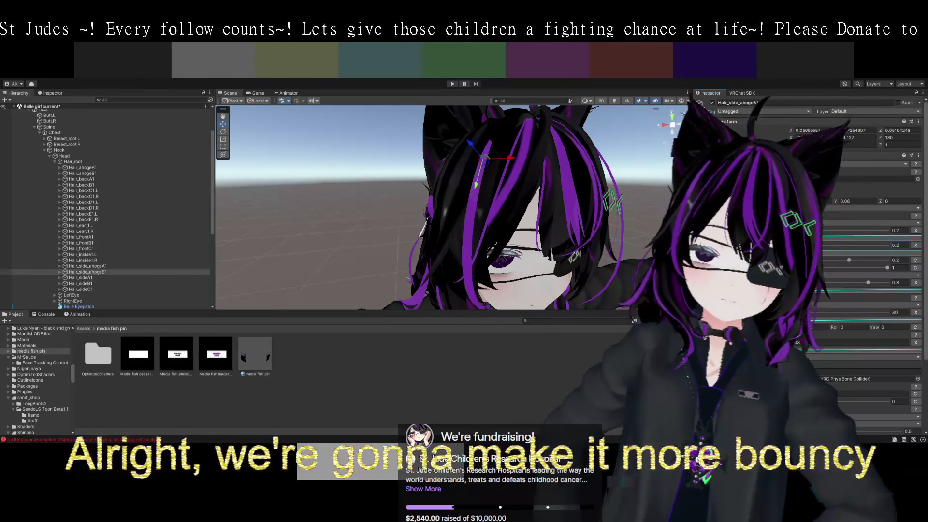
mouse_move(677, 271)
mouse_down()
mouse_move(617, 206)
mouse_move(628, 200)
mouse_move(604, 183)
mouse_up()
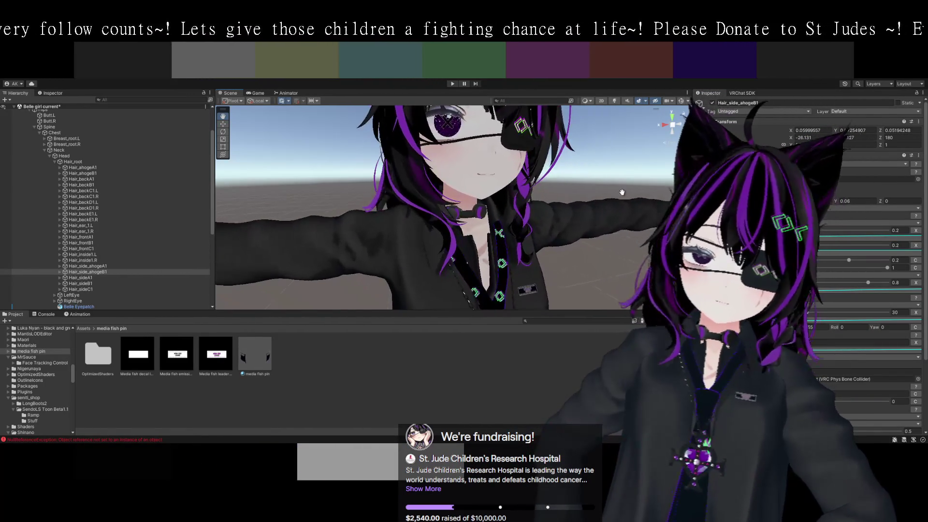
Select and frame Hair_side_ahogeA1, changing its PhysBone value from 0.1 to 0.2.
click(87, 266)
key(f)
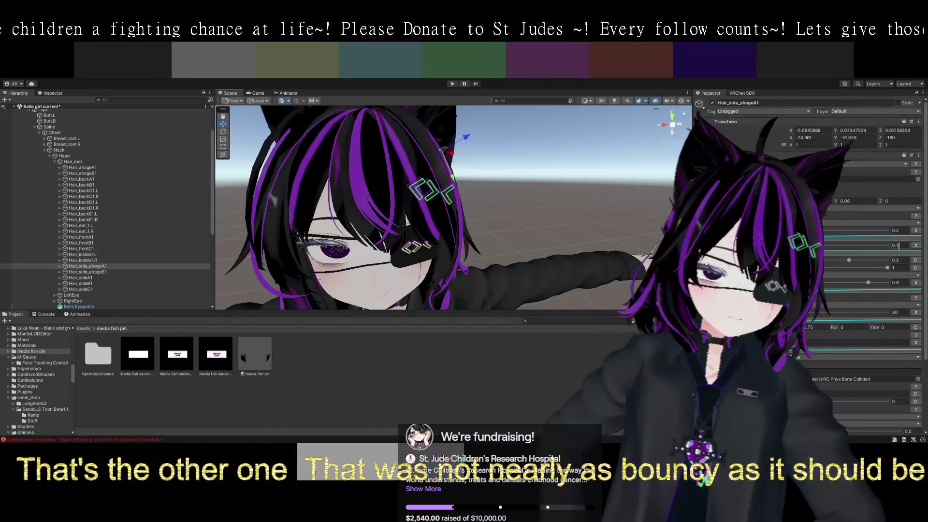
key(BackSpace)
text(2)
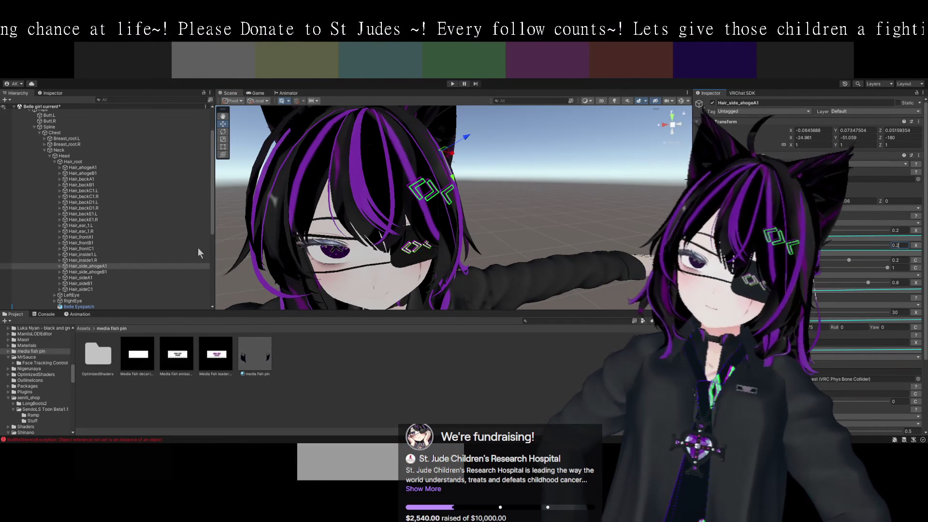
Inspect Hair_inside1.L and the front hair bones Hair_frontC1, Hair_frontB1 and Hair_frontA1.
click(88, 255)
mouse_move(227, 271)
mouse_down()
mouse_move(309, 245)
mouse_move(272, 239)
mouse_up()
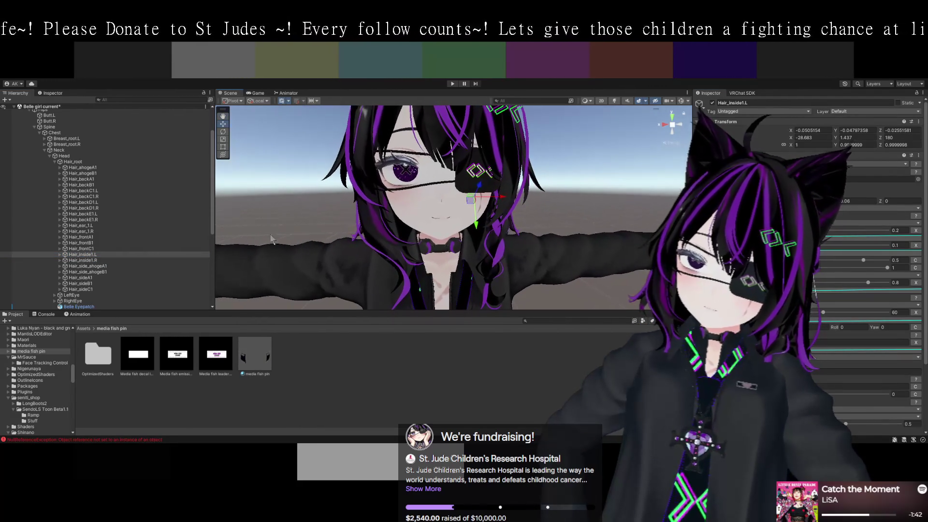
click(94, 249)
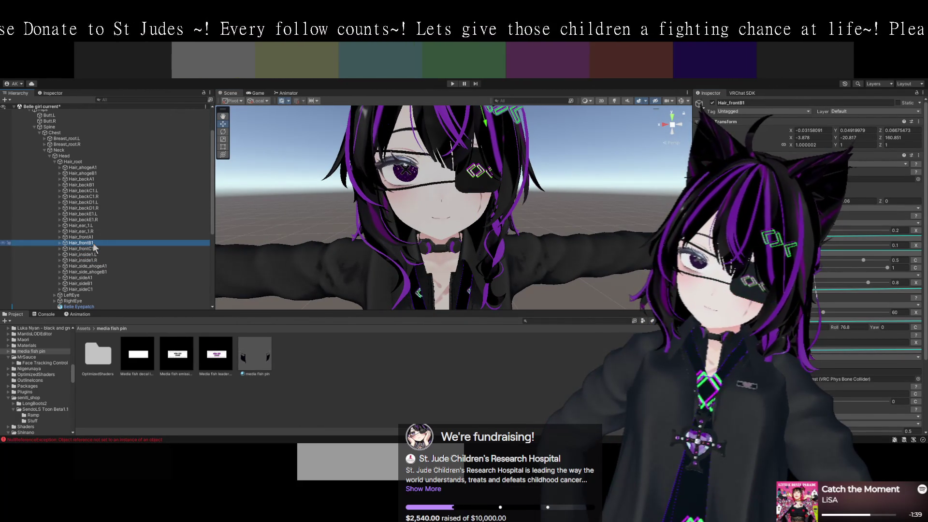
drag(274, 217, 274, 234)
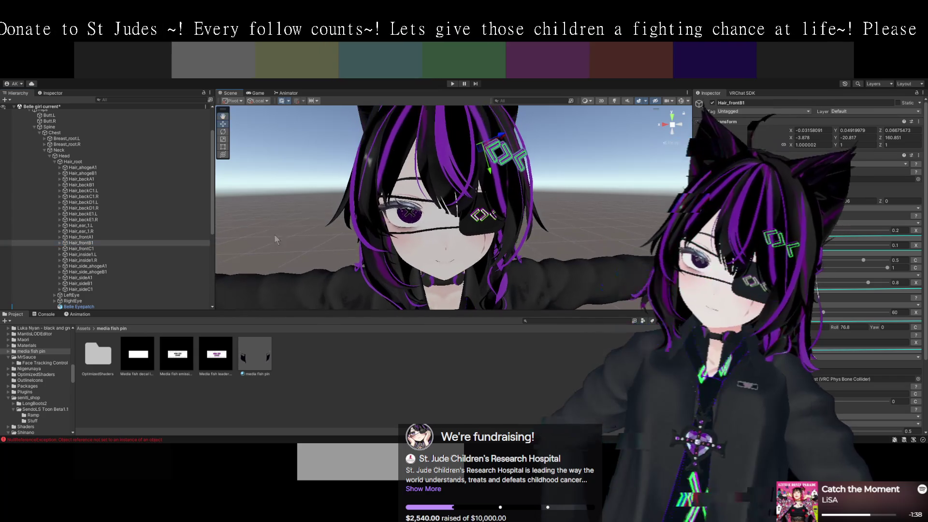
click(92, 248)
click(91, 243)
click(91, 239)
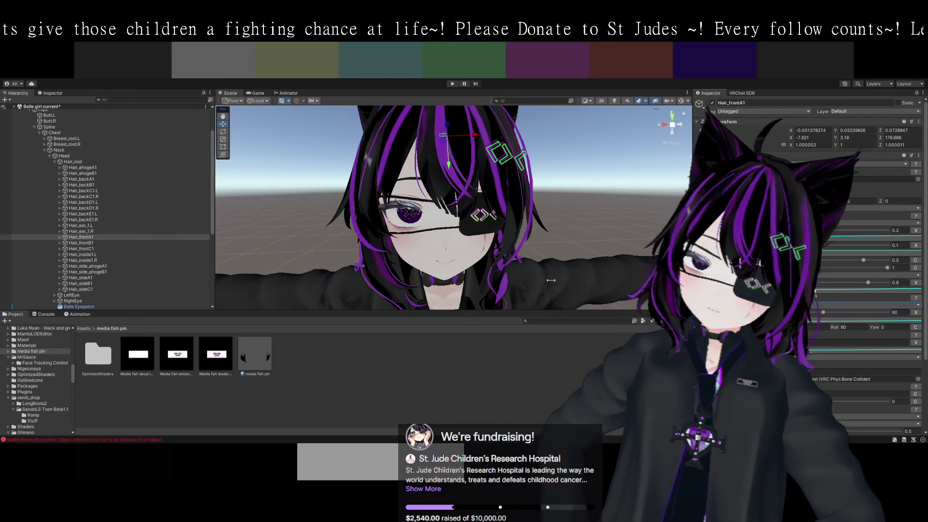
Inspect the ear bones Hair_ear_1.R, Hair_ear_1.L and Hair_ear_2.L, then view the full avatar.
click(81, 233)
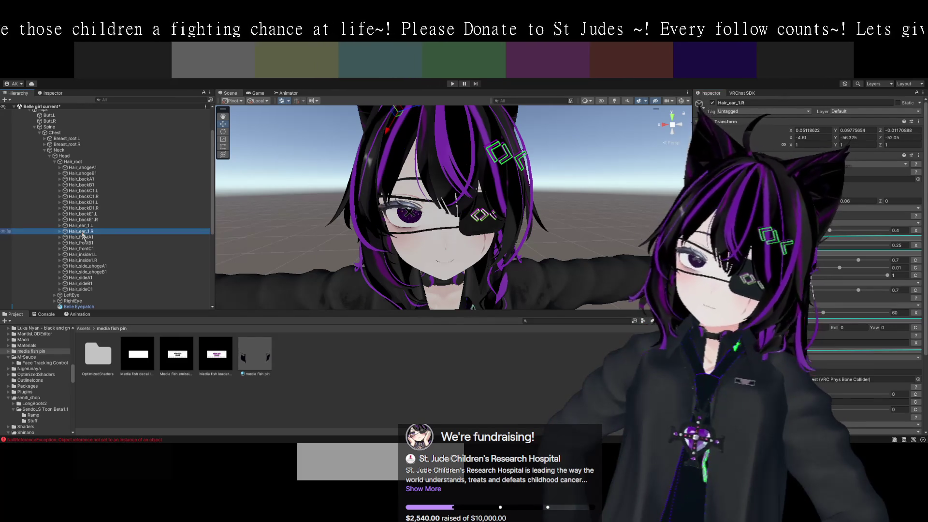
click(81, 226)
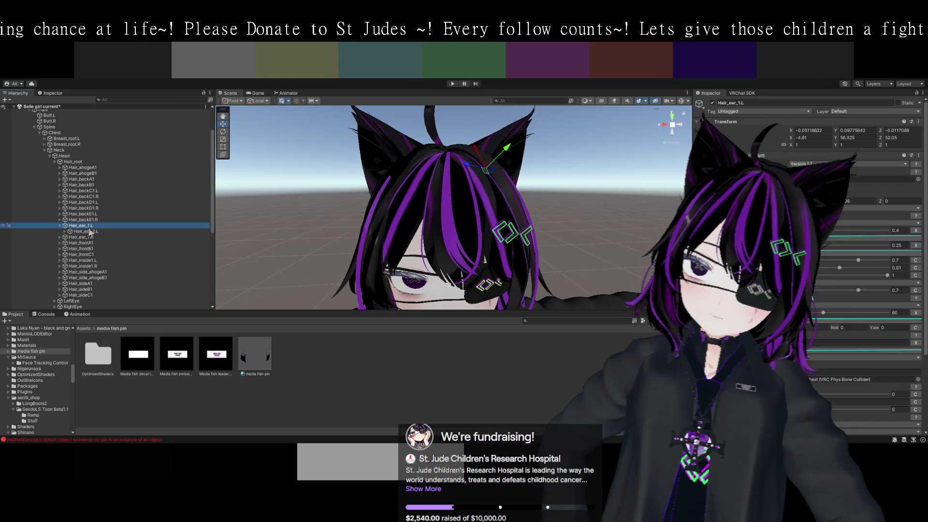
click(87, 231)
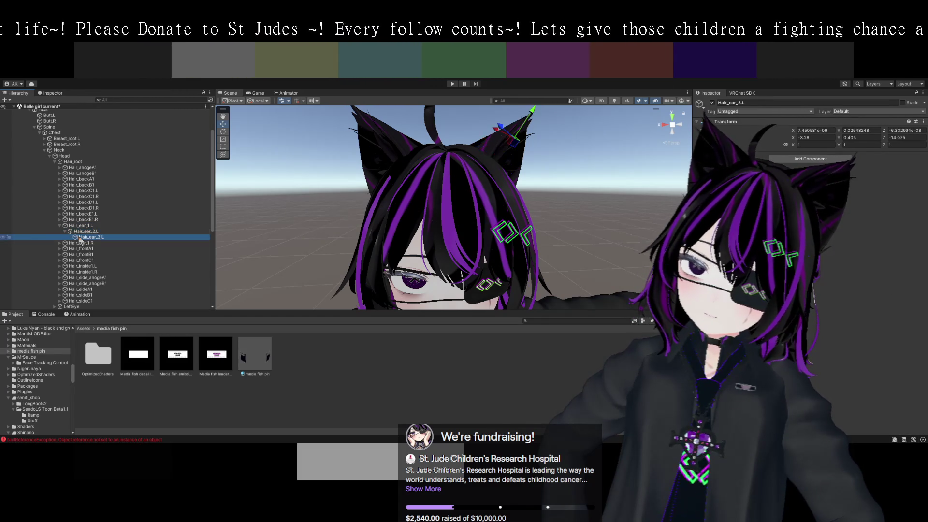
click(88, 227)
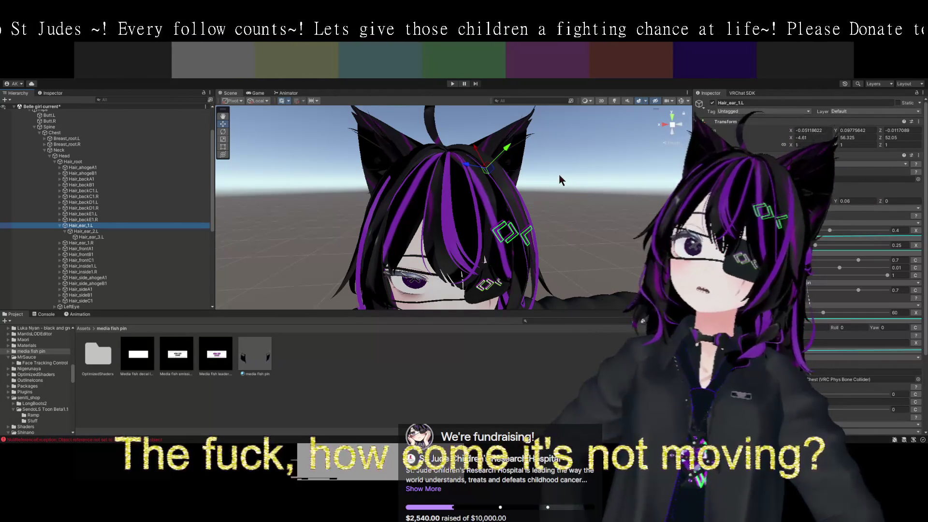
drag(558, 173, 565, 164)
scroll(564, 158, down, 5)
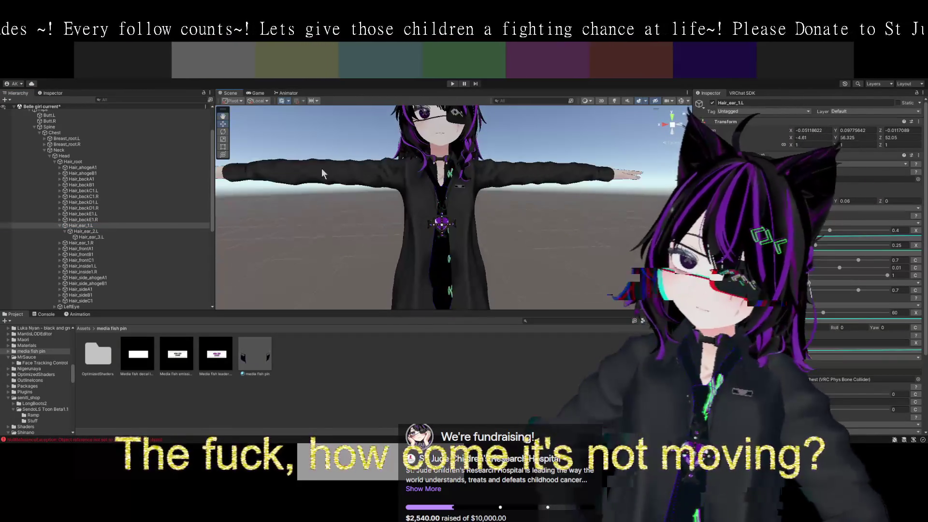
scroll(153, 170, up, 3)
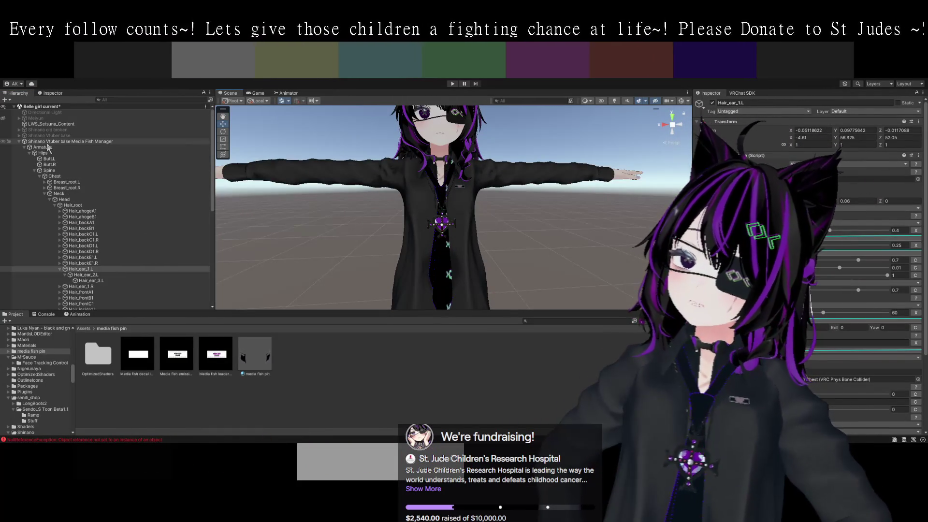
Select and frame the whole avatar, shift it across the floor, and enter Play mode.
click(63, 142)
key(f)
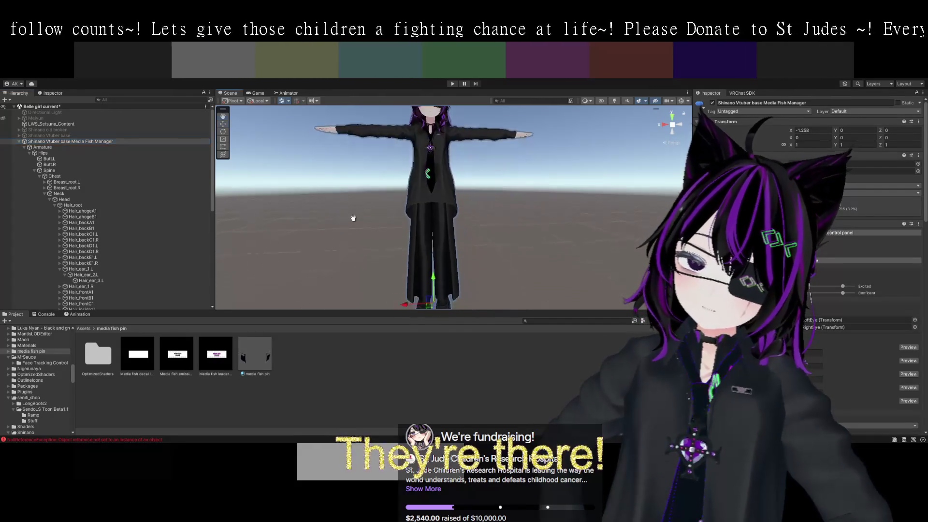
mouse_move(433, 285)
mouse_down()
mouse_move(396, 280)
mouse_move(484, 272)
mouse_move(395, 292)
mouse_move(428, 290)
mouse_move(446, 273)
mouse_move(376, 276)
mouse_move(503, 289)
mouse_move(450, 285)
mouse_up()
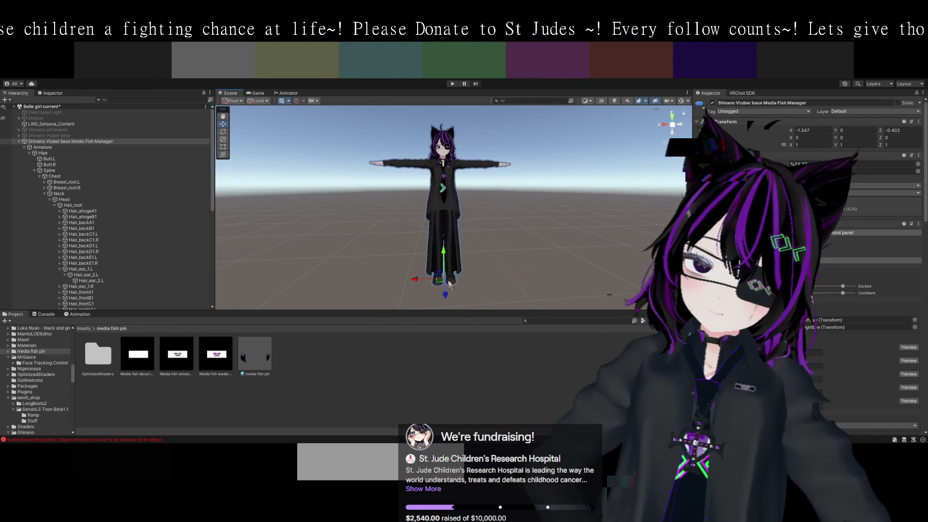
drag(518, 281, 525, 278)
click(452, 85)
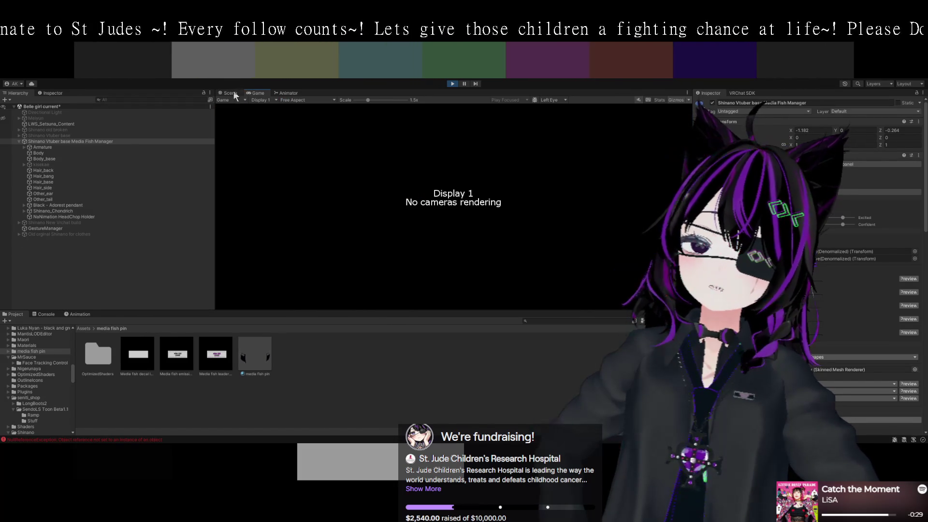
Return to the Scene view, exit Play mode and zoom in on the avatar's chest and pendant.
click(231, 93)
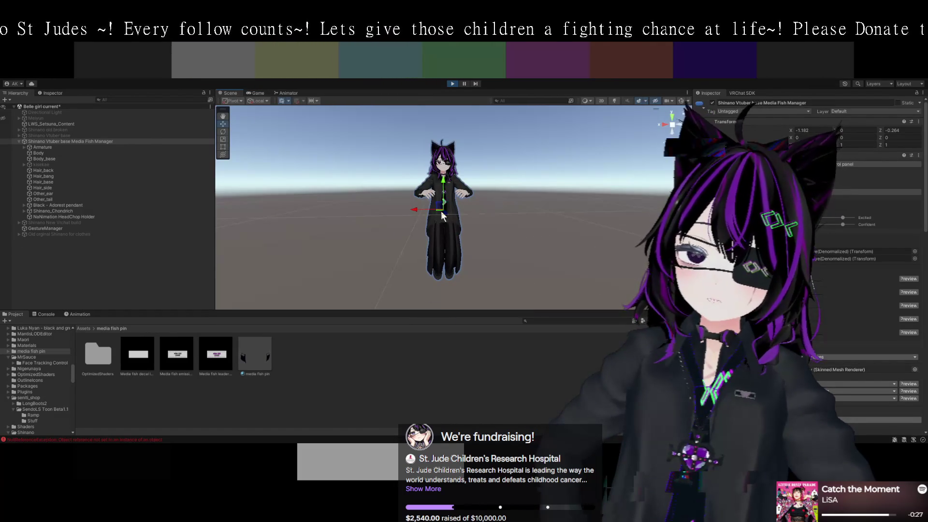
mouse_move(443, 211)
mouse_down()
mouse_move(565, 223)
mouse_move(445, 208)
mouse_move(503, 205)
mouse_move(401, 206)
mouse_move(458, 215)
mouse_move(422, 204)
mouse_move(453, 207)
mouse_move(451, 239)
mouse_move(453, 221)
mouse_move(456, 233)
mouse_move(466, 223)
mouse_move(457, 215)
mouse_move(469, 213)
mouse_move(456, 204)
mouse_move(476, 208)
mouse_move(425, 207)
mouse_move(449, 220)
mouse_move(437, 199)
mouse_up()
key(ctrl+p)
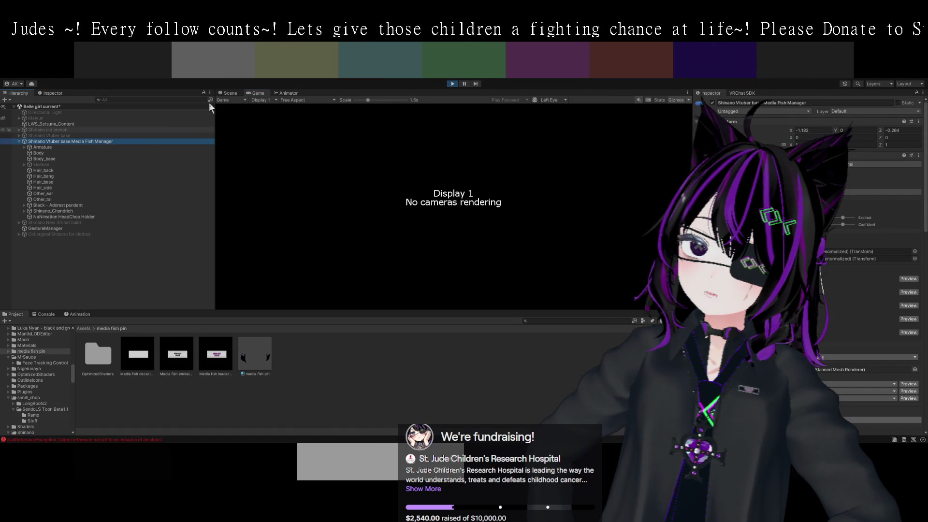
click(228, 94)
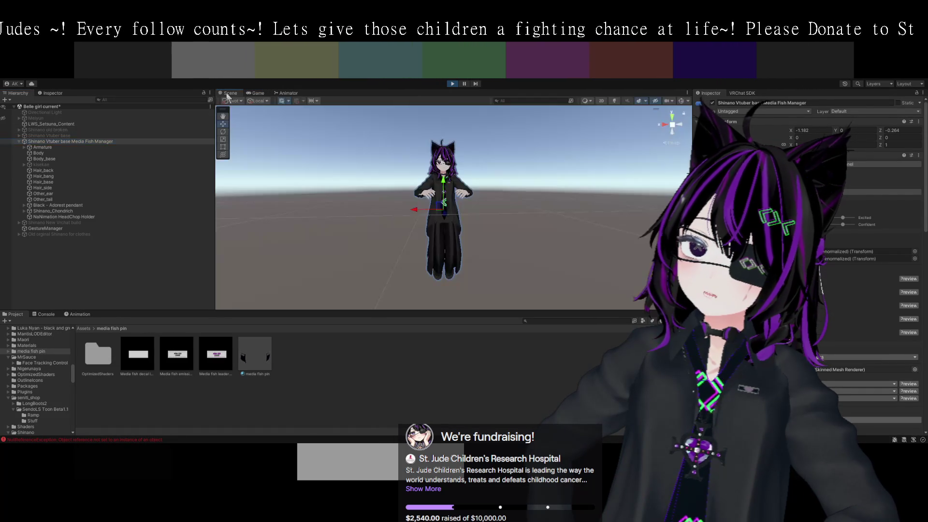
click(452, 84)
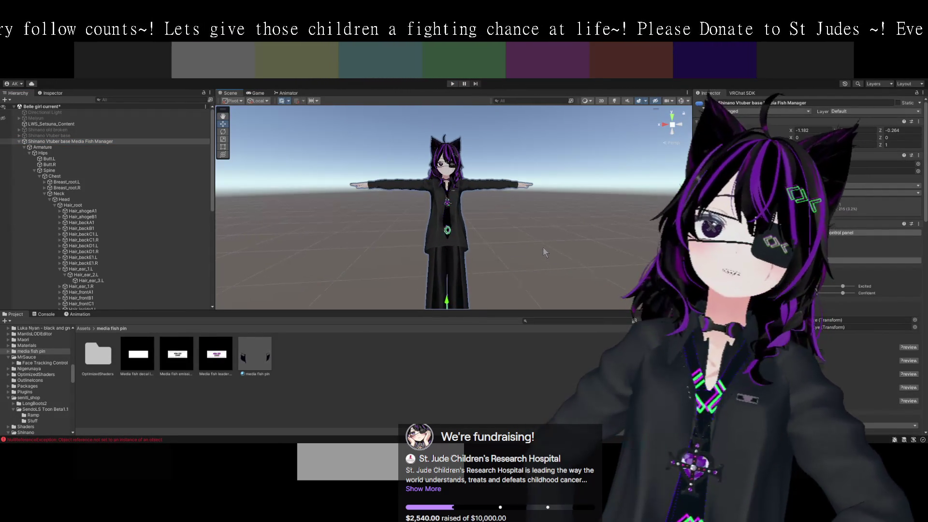
scroll(543, 239, up, 5)
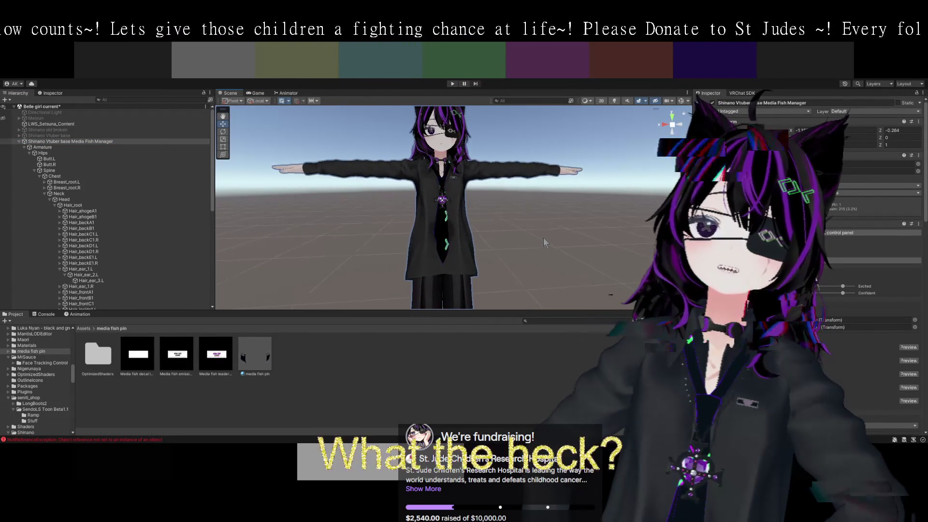
scroll(522, 237, up, 5)
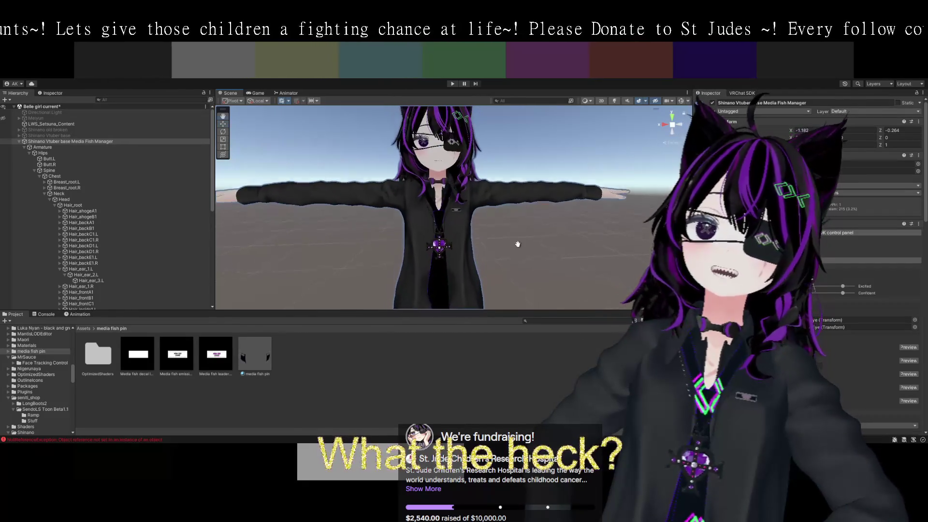
scroll(517, 250, up, 5)
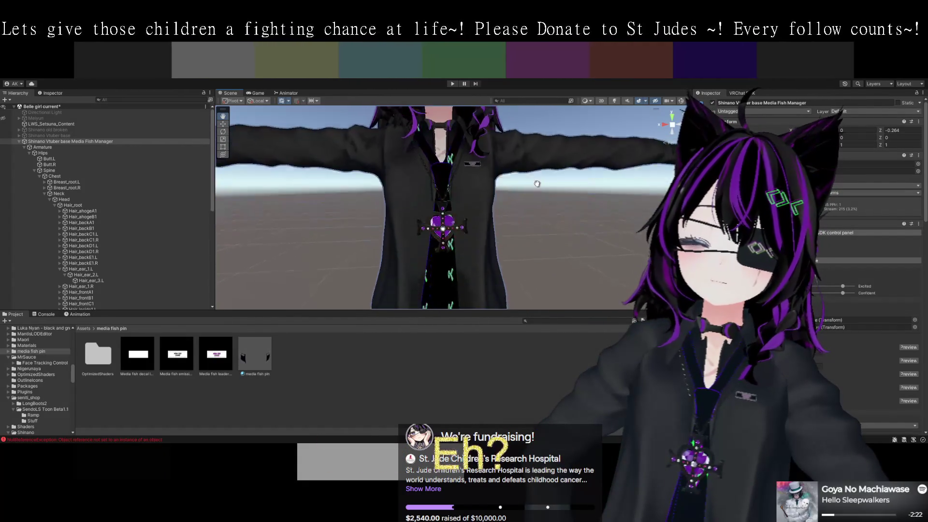
Select Chondrich_tie and set its material value to 3.5.
click(446, 183)
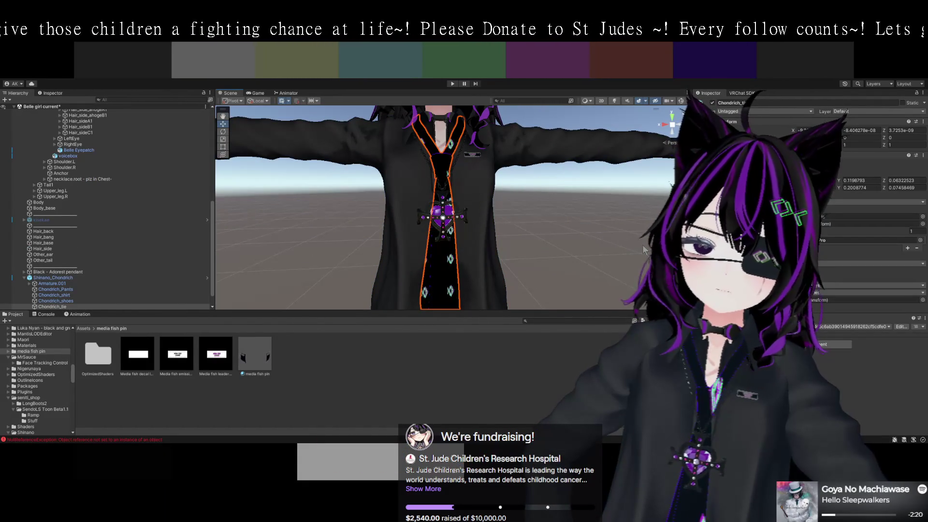
scroll(846, 412, down, 10)
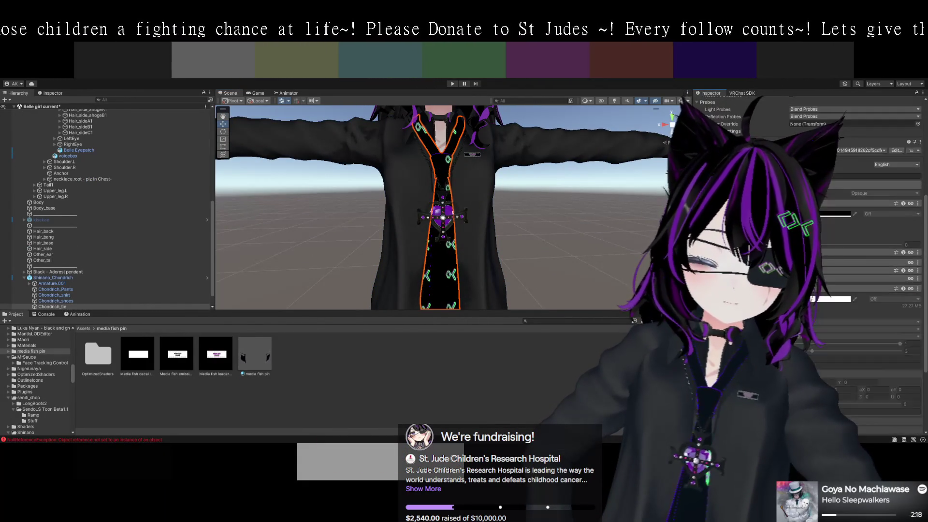
scroll(846, 412, down, 1)
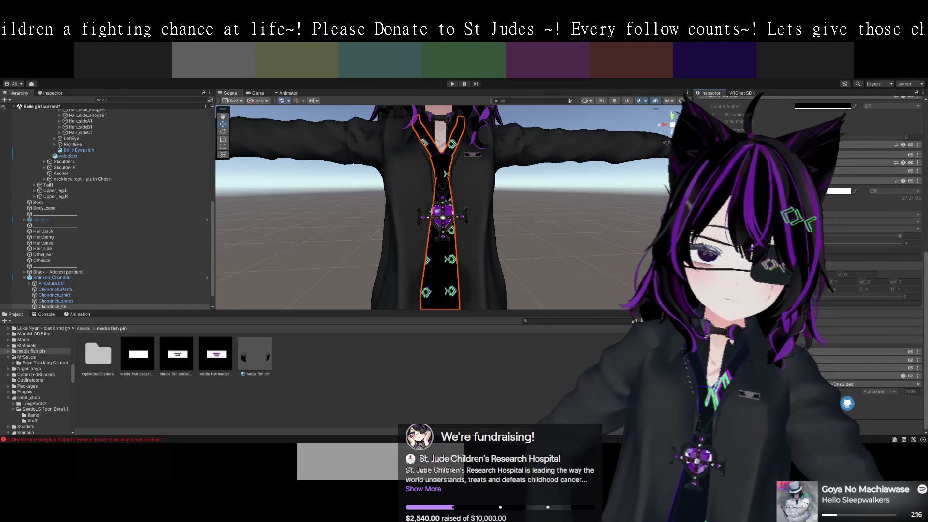
scroll(826, 208, up, 5)
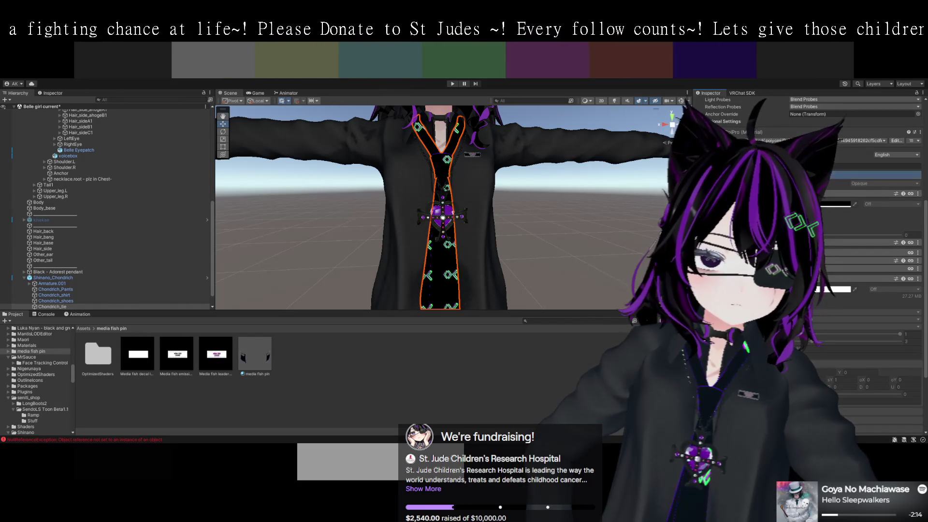
scroll(840, 301, down, 6)
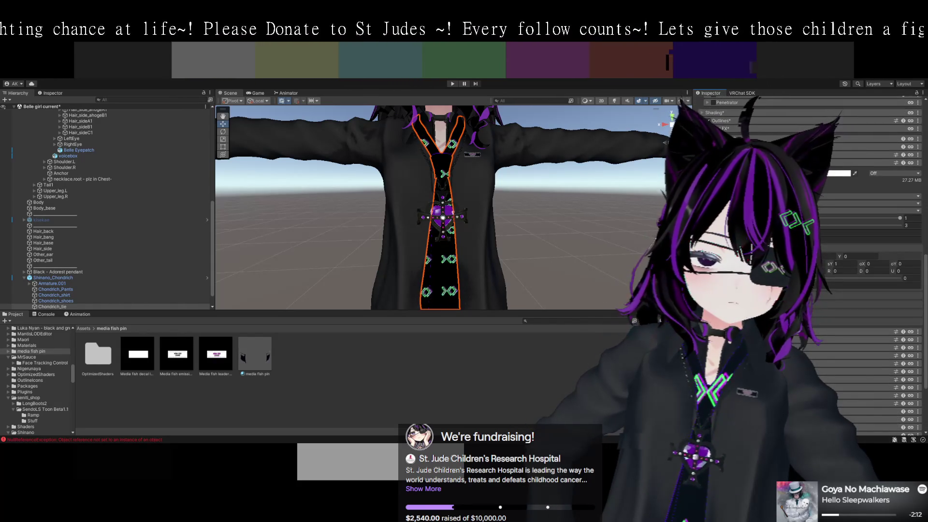
click(844, 225)
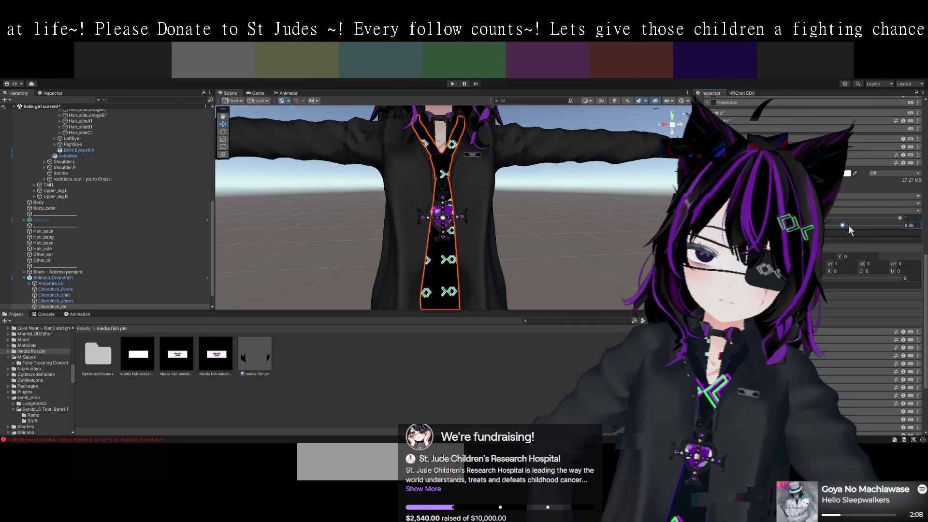
drag(837, 227, 819, 225)
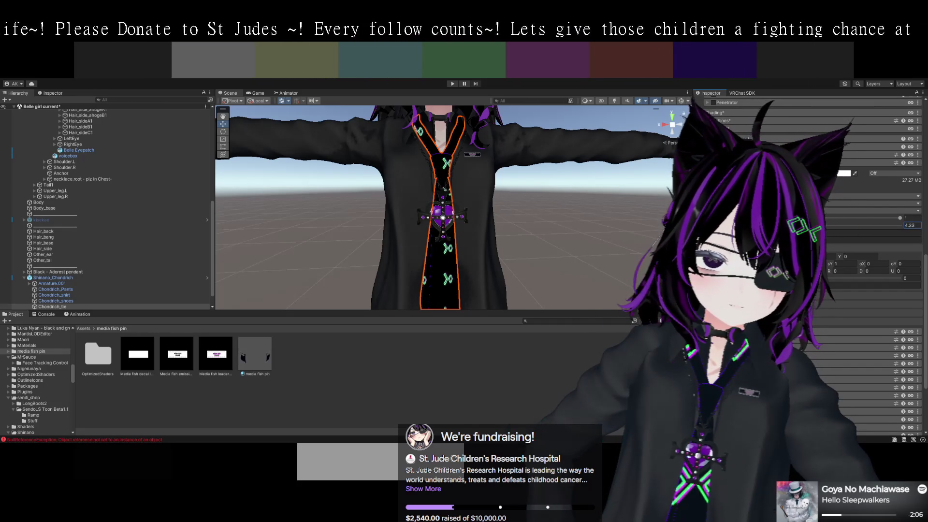
click(911, 226)
text(3.5)
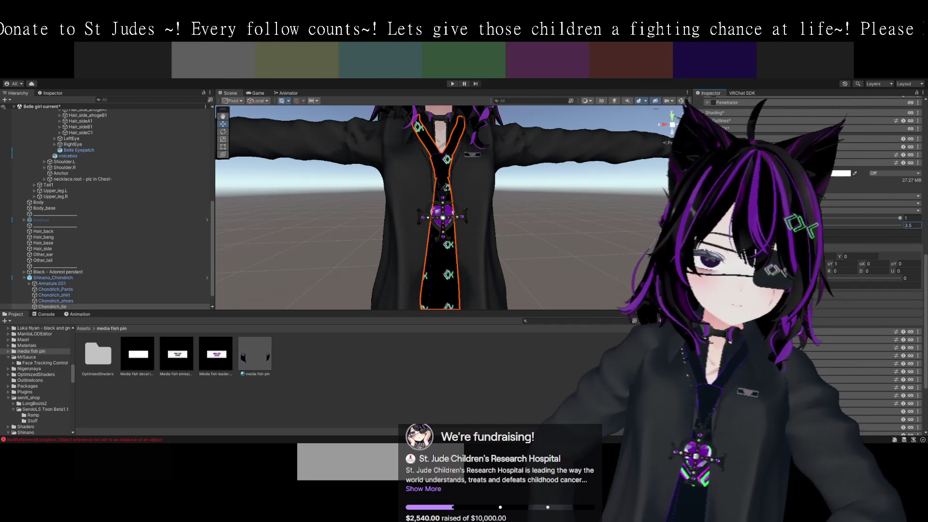
key(Return)
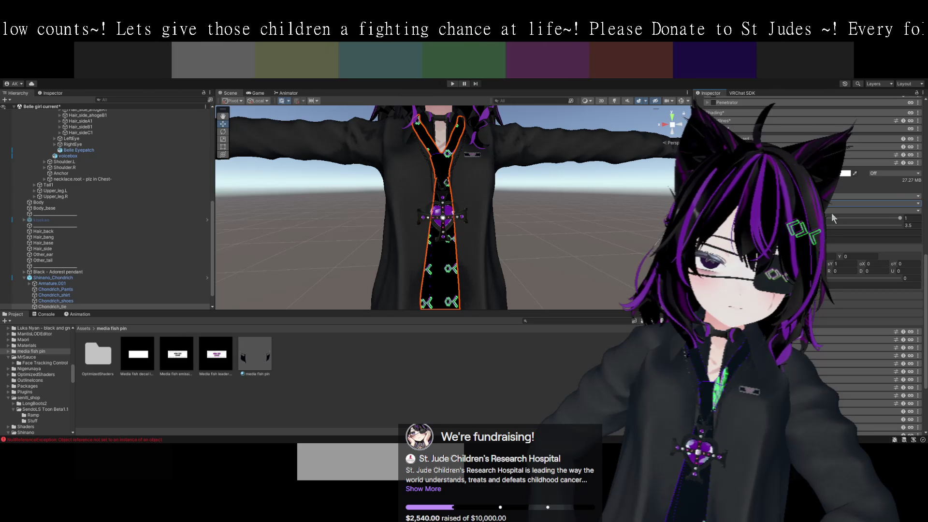
Switch the tie's pattern option to show tiling fields and enter tiling 25 with Y 35.
key(shift+Tab)
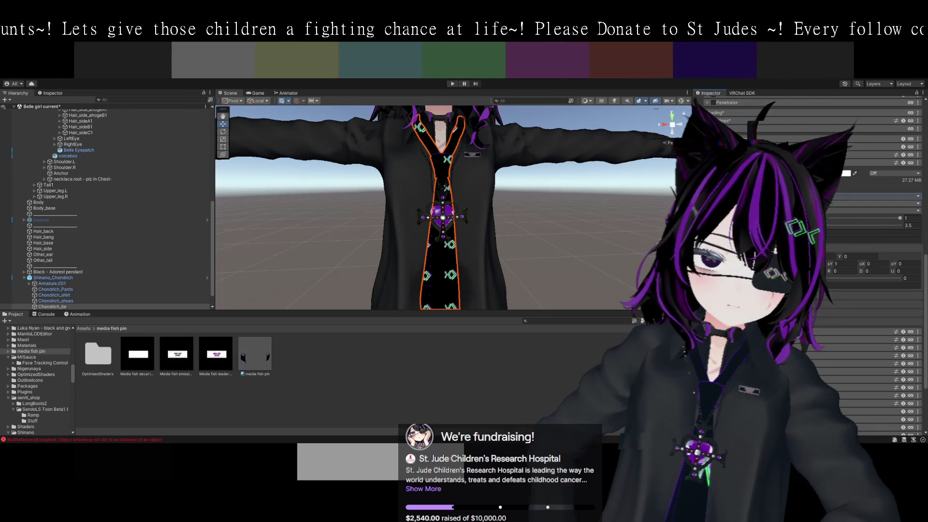
key(Down)
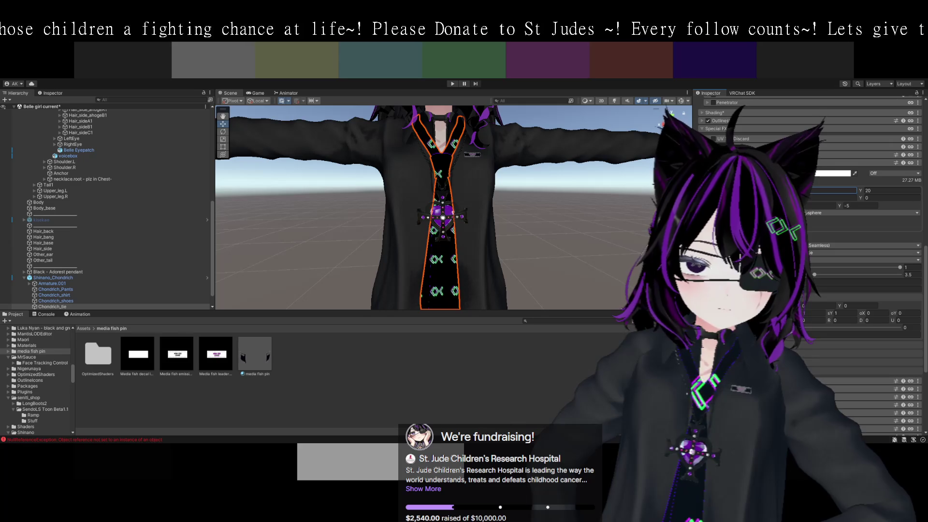
key(Tab)
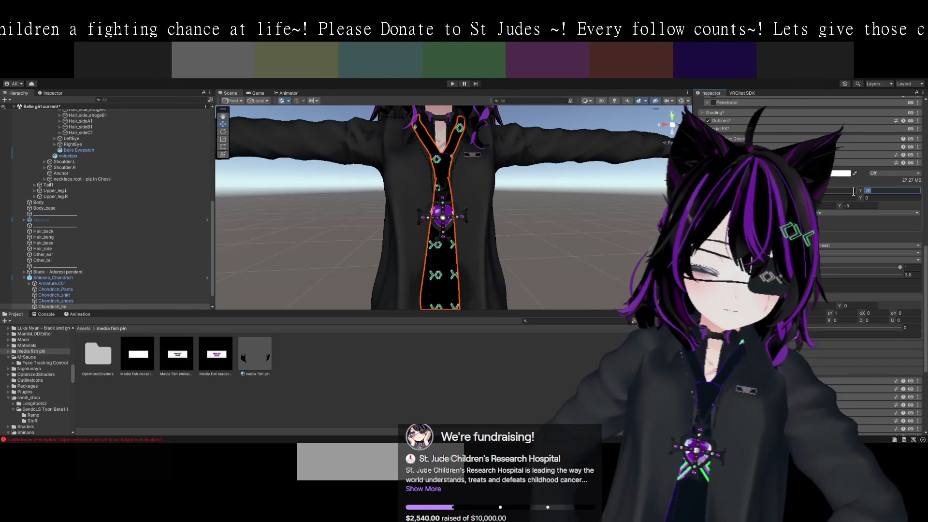
text(25)
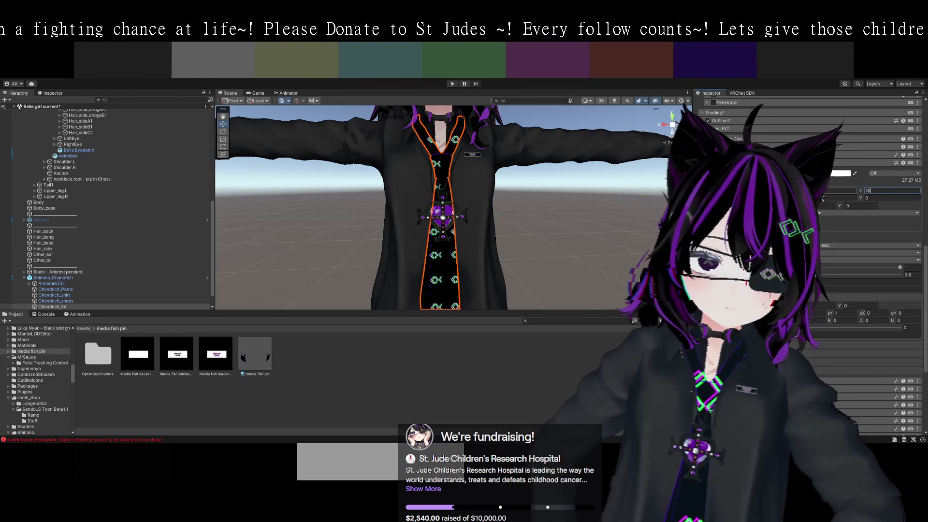
click(825, 193)
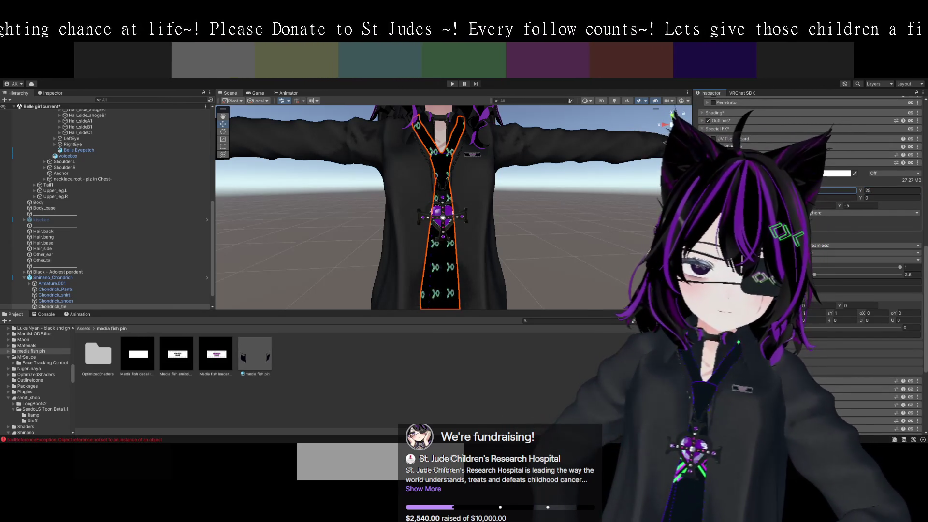
text(25)
key(Tab)
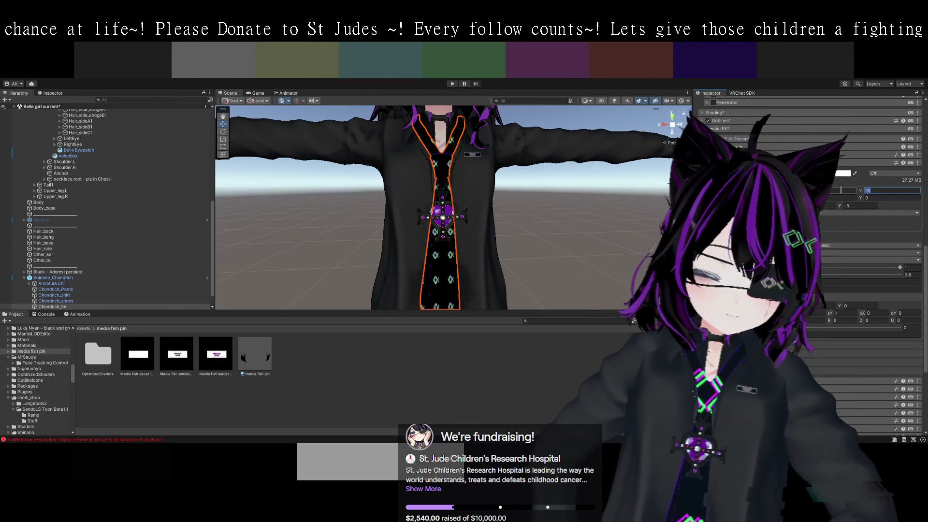
text(35)
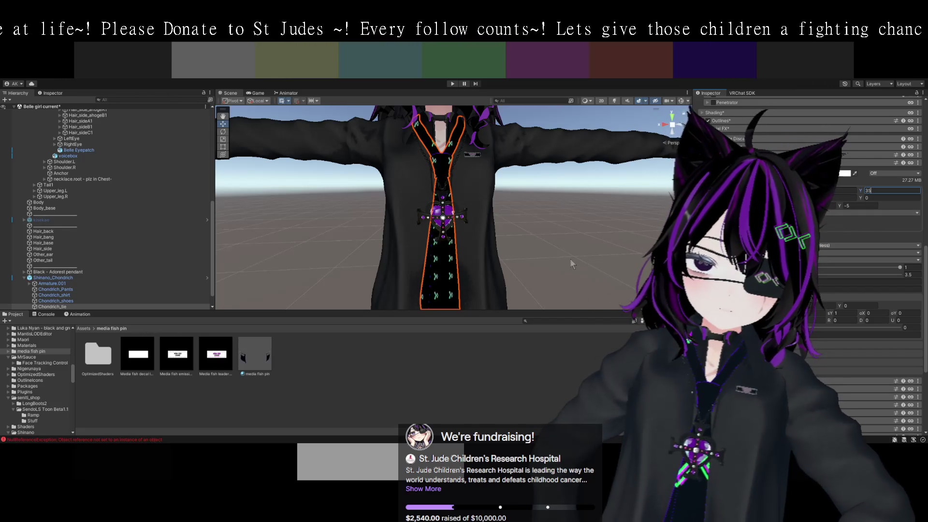
Frame the tie and pendant at an angle, then lower the Y tiling to 15.
scroll(583, 259, up, 5)
mouse_move(584, 260)
mouse_down()
mouse_move(567, 222)
mouse_move(560, 229)
mouse_up()
scroll(569, 234, up, 2)
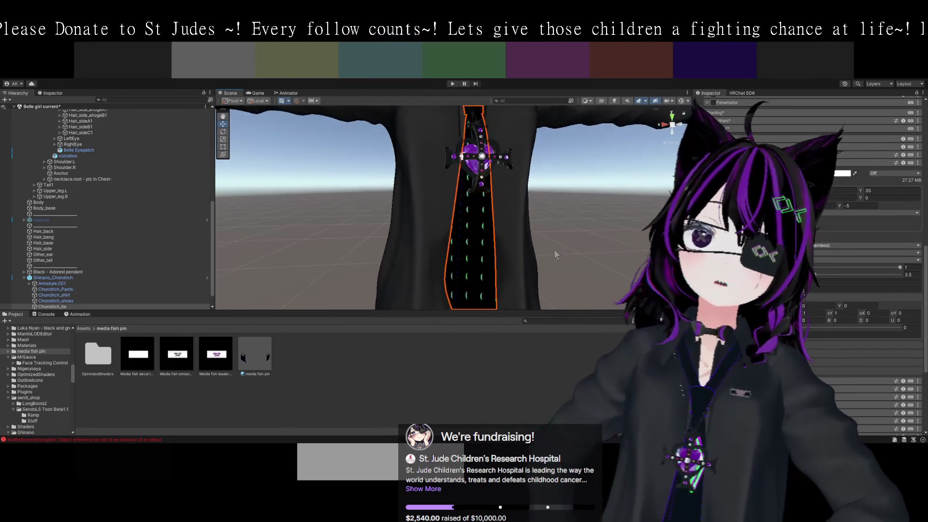
scroll(590, 239, up, 2)
scroll(569, 222, down, 4)
drag(560, 193, 553, 278)
scroll(553, 270, down, 5)
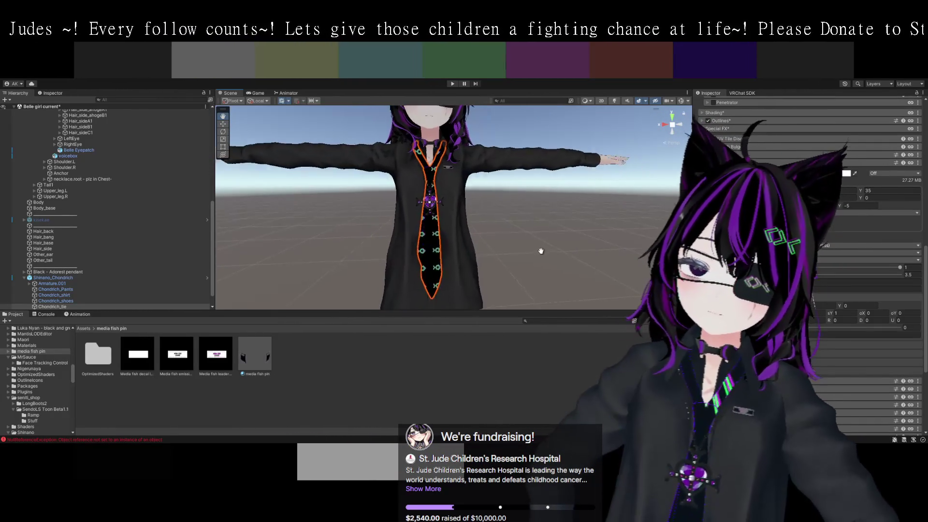
scroll(564, 264, up, 2)
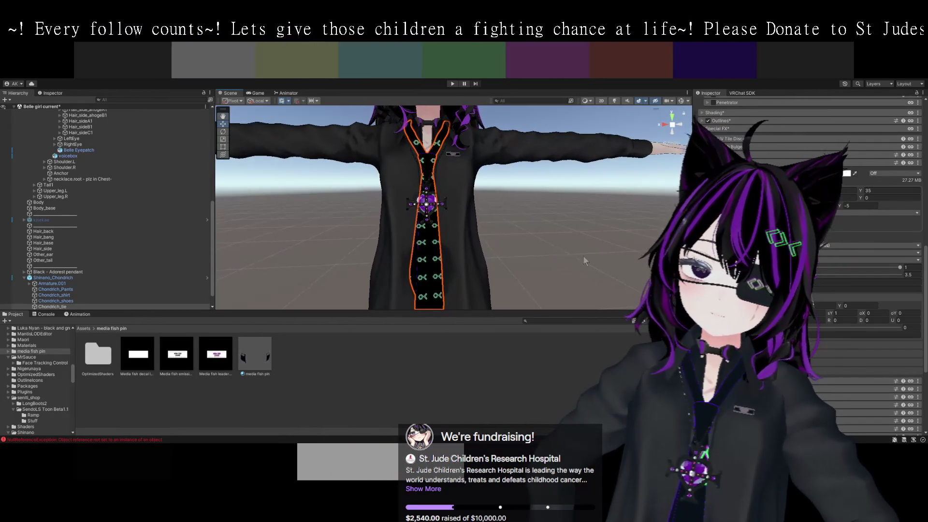
drag(572, 254, 636, 253)
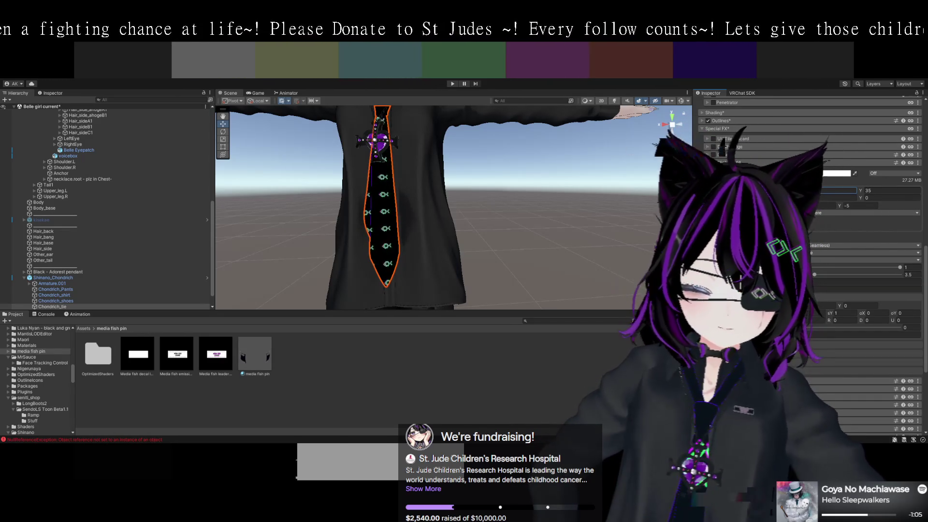
text(15)
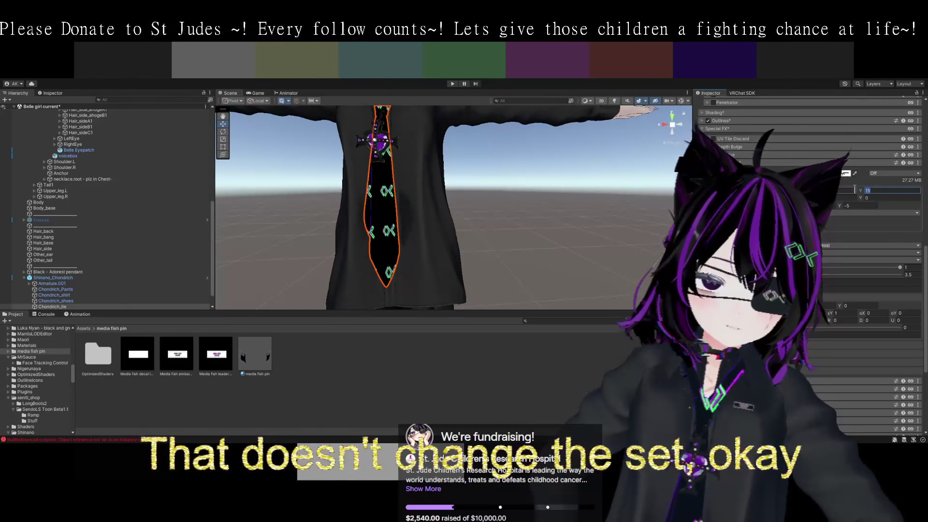
key(Return)
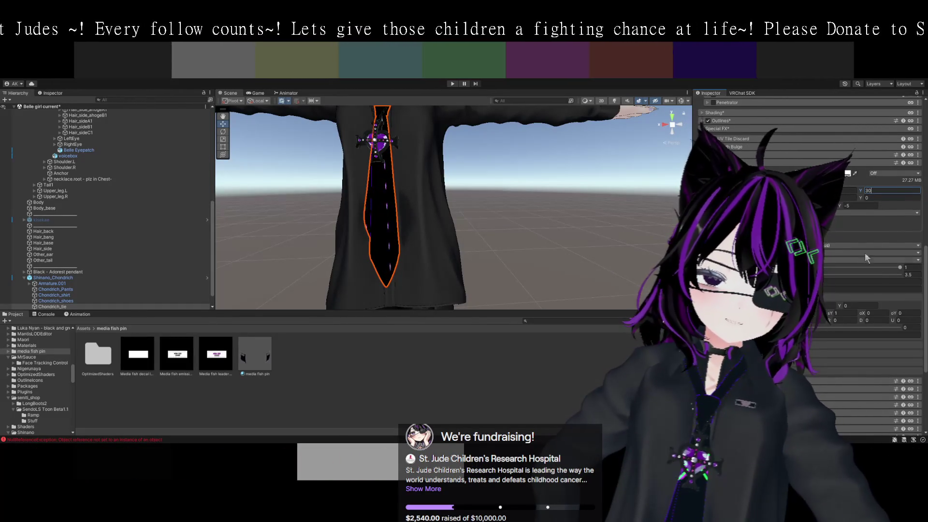
Locate Media_Fish_spin and view the import settings of its Texture 2D Array and gif.
click(816, 172)
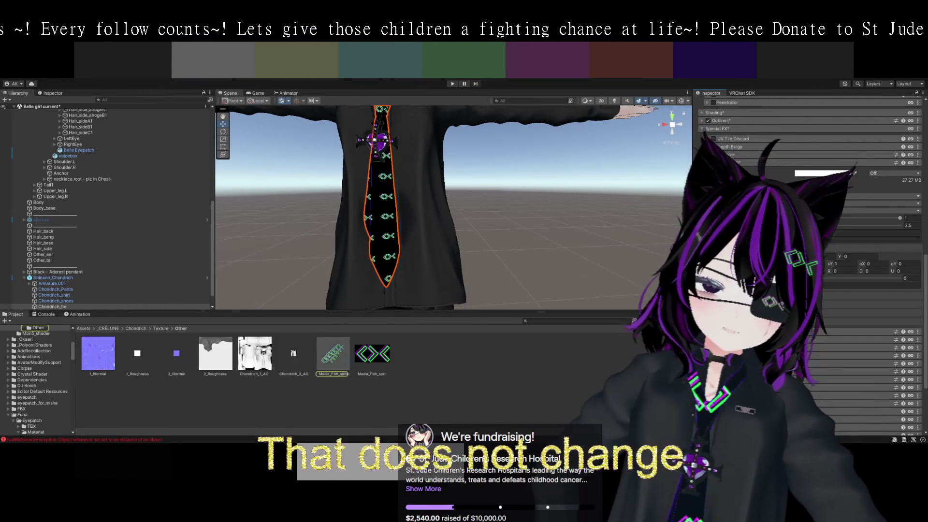
click(333, 352)
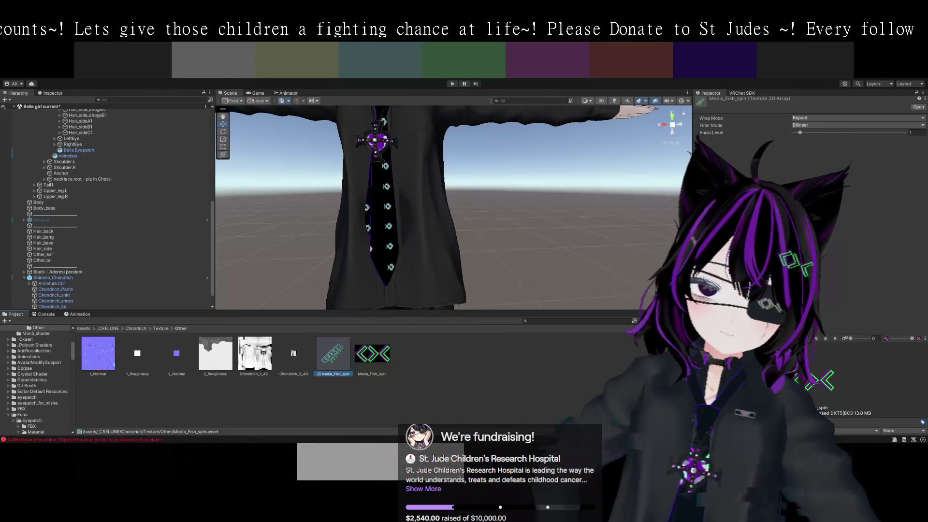
click(372, 354)
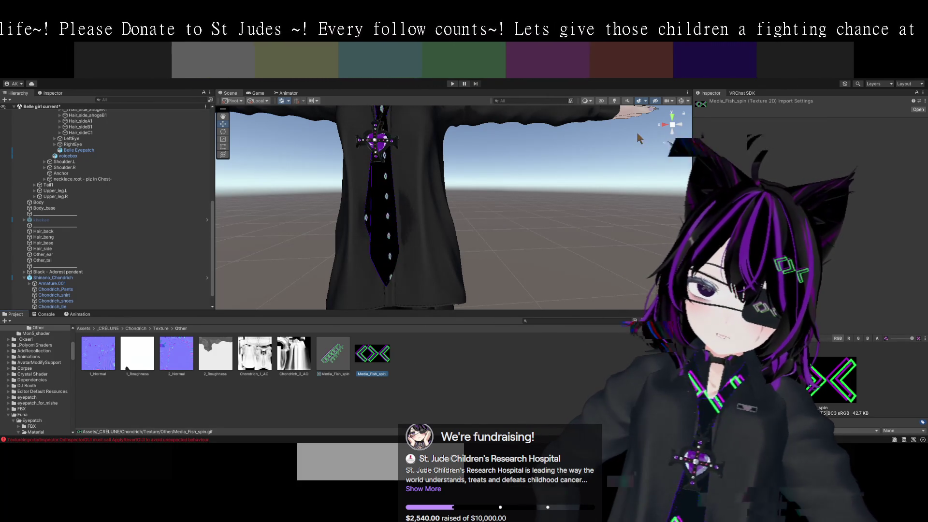
Select the tie mesh and expand its material's pattern tiling settings.
click(376, 236)
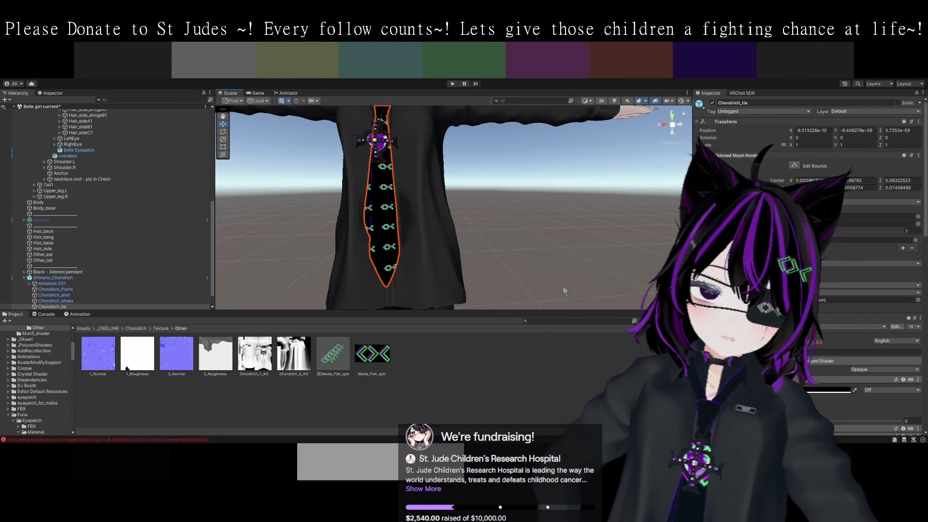
scroll(809, 218, down, 3)
scroll(860, 242, down, 10)
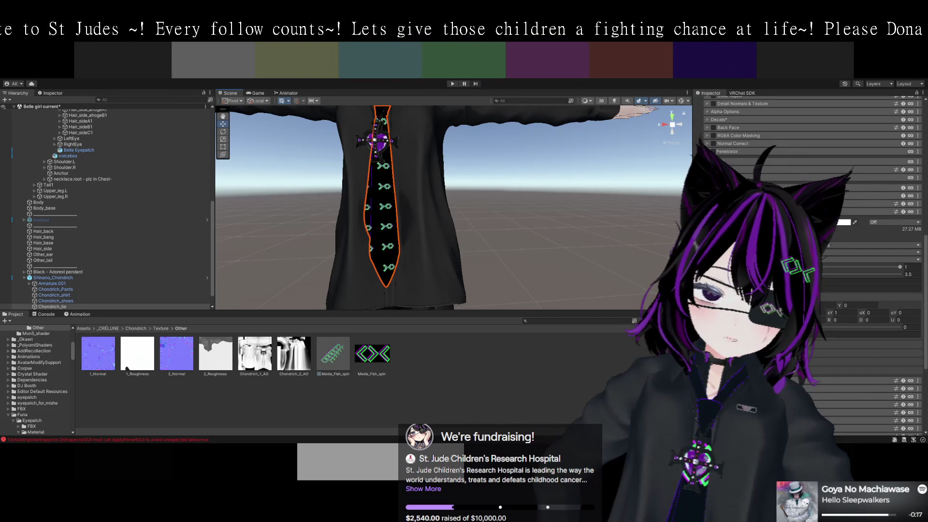
click(773, 237)
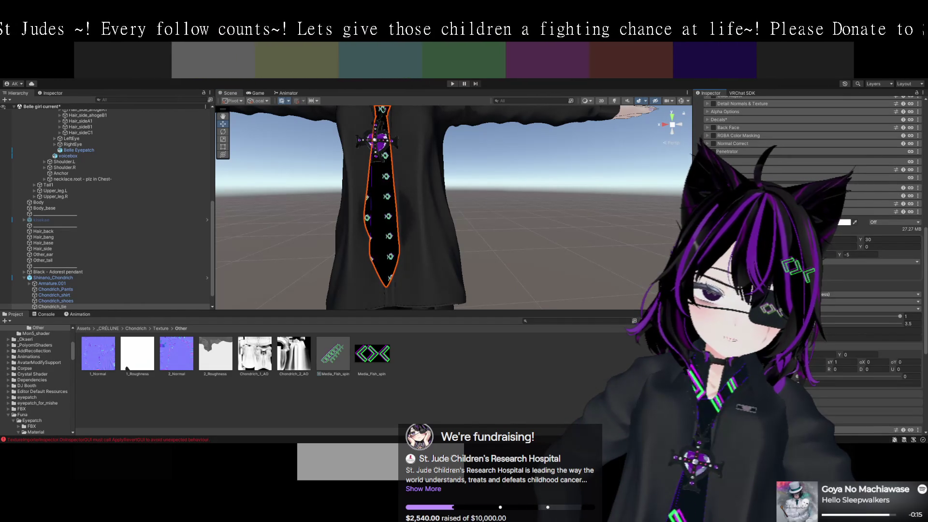
scroll(812, 193, up, 1)
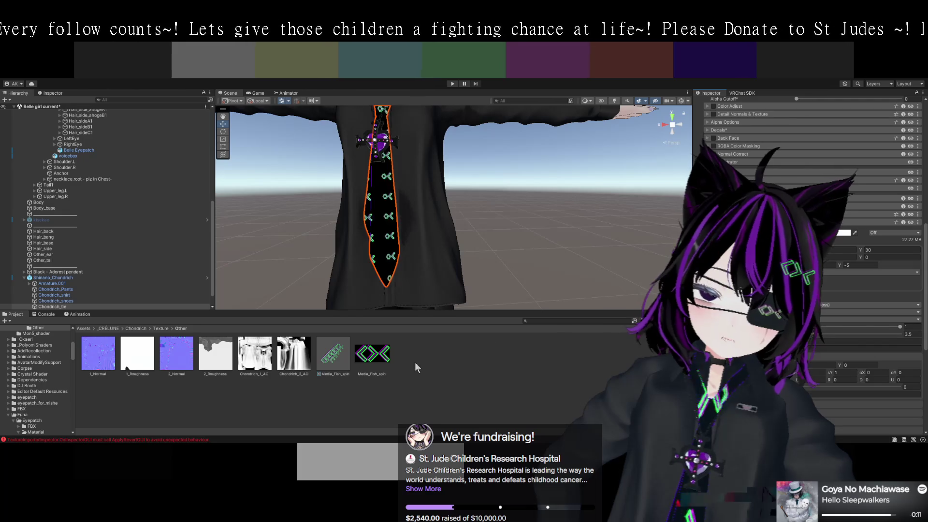
Recheck the Media_Fish_spin gif and texture array, then reselect the tie under the avatar.
click(368, 360)
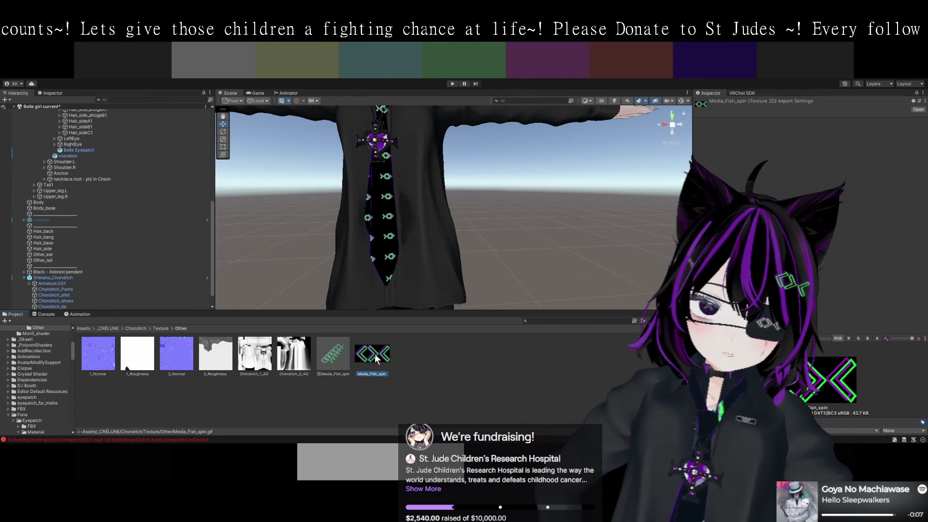
click(918, 110)
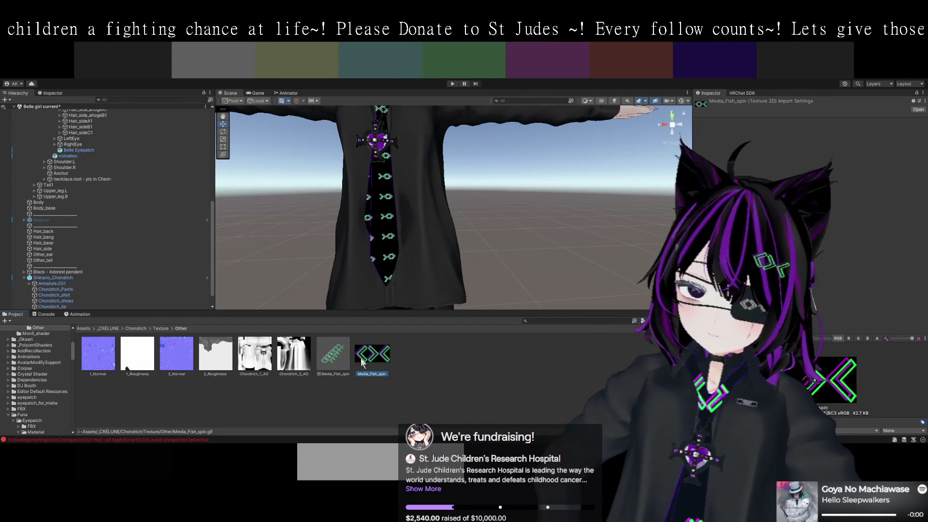
click(328, 362)
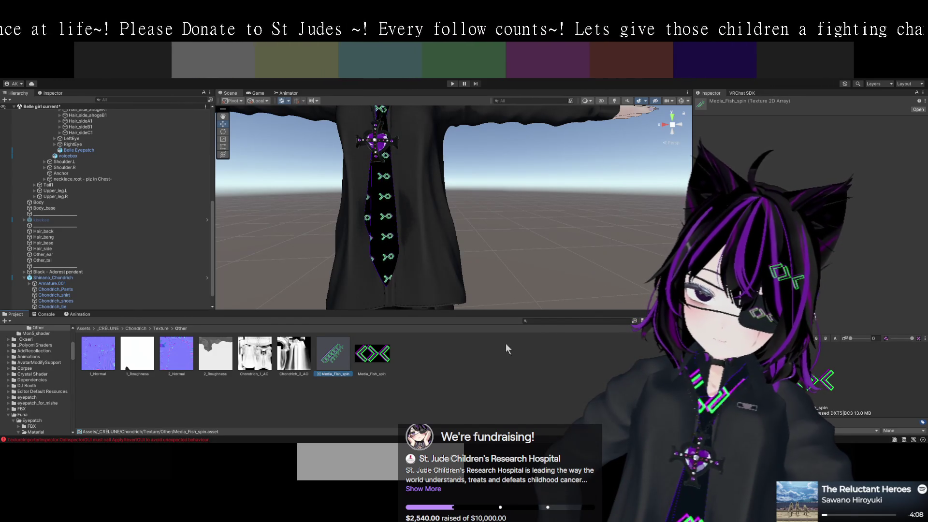
click(372, 228)
click(372, 224)
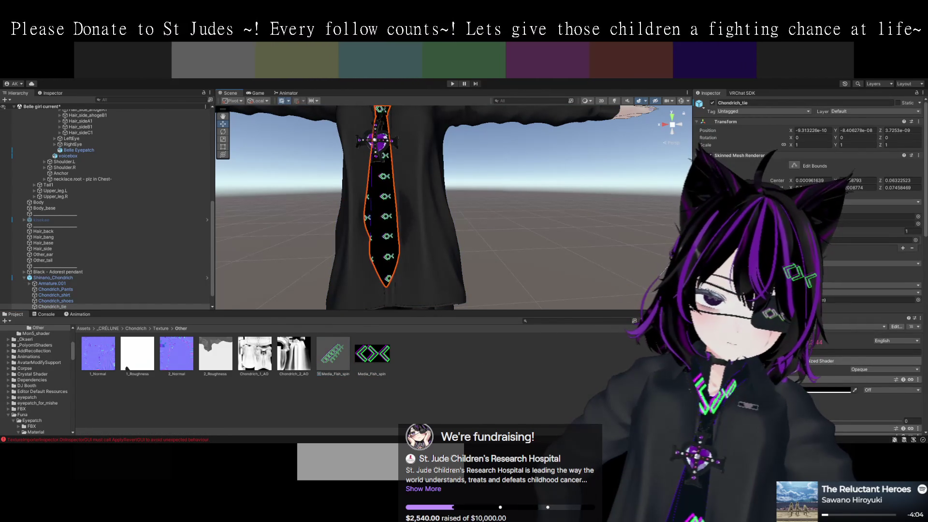
Check the Media_Fish_spin texture array's import settings.
scroll(808, 265, down, 10)
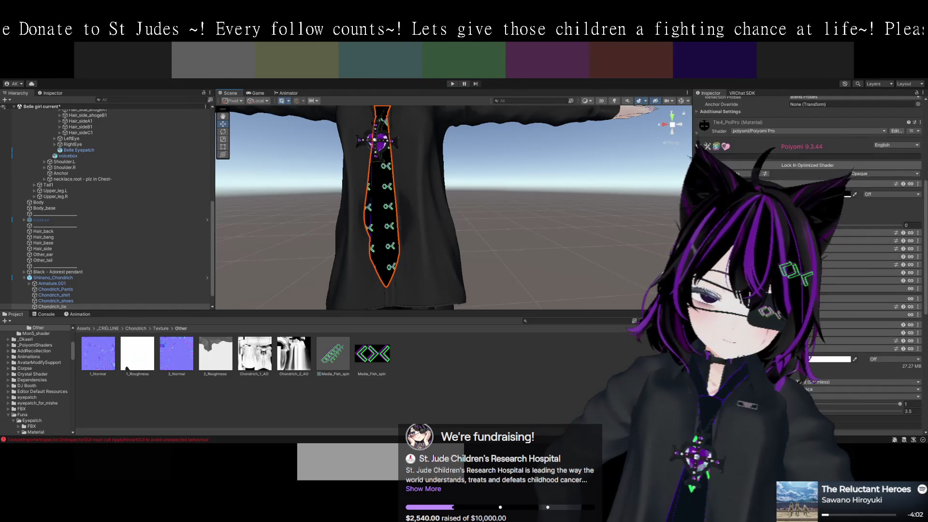
scroll(808, 266, down, 5)
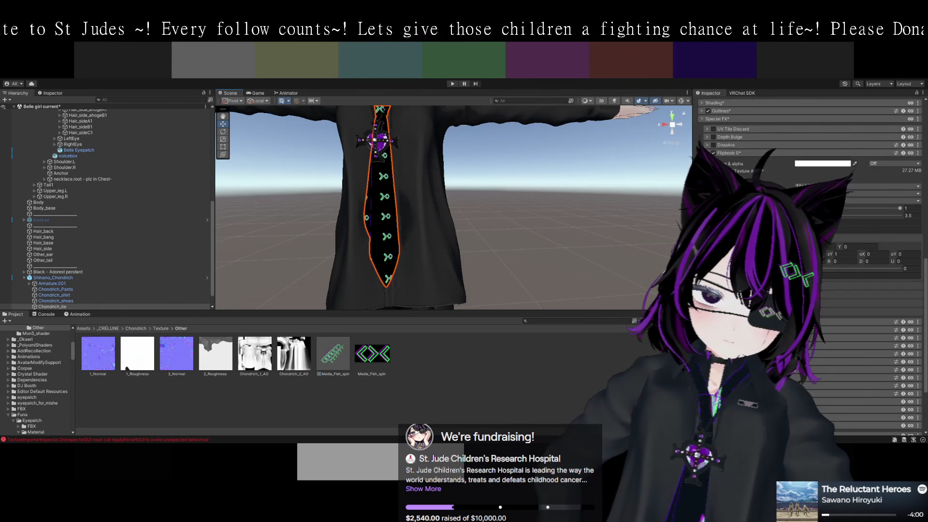
scroll(808, 266, up, 1)
click(333, 358)
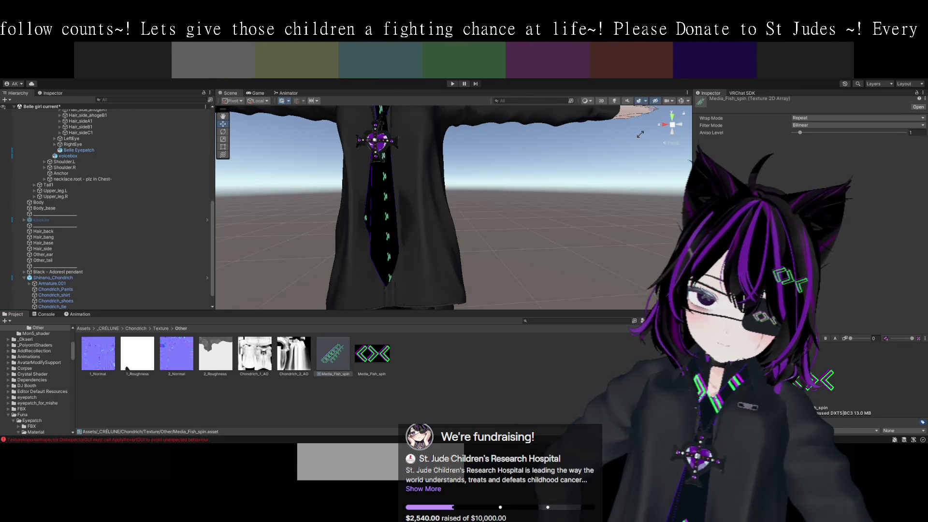
Select the avatar's tie and bring its Tie4_PoiPro material to the Special FX Flipbook section.
click(387, 239)
click(387, 236)
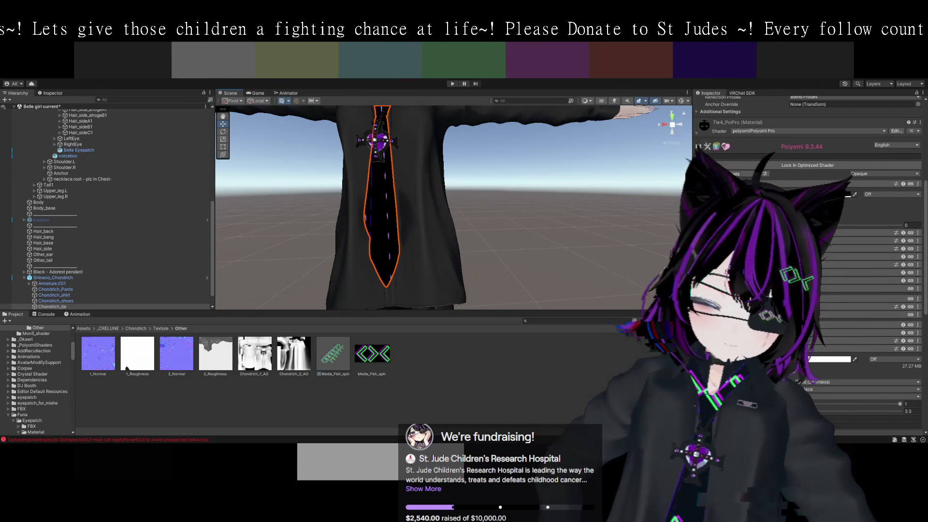
scroll(821, 314, down, 5)
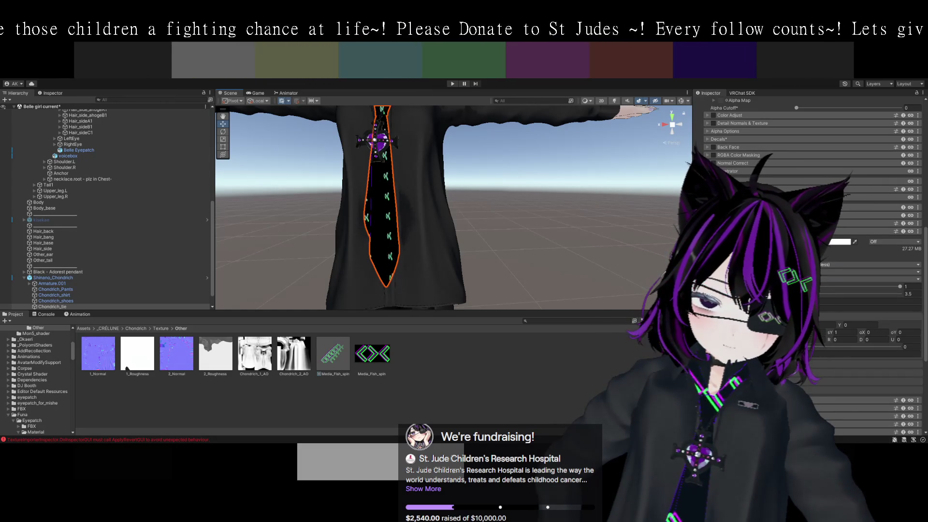
scroll(812, 266, up, 2)
scroll(807, 265, down, 4)
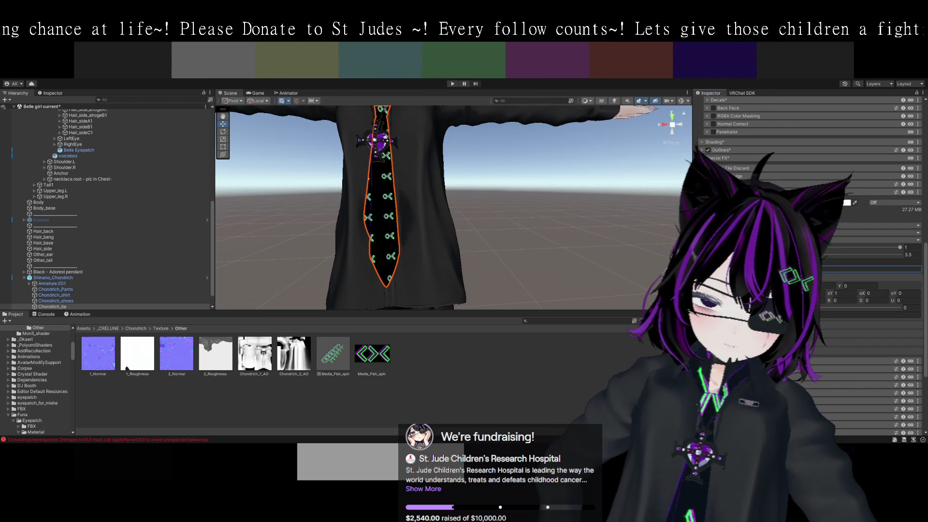
scroll(809, 266, down, 3)
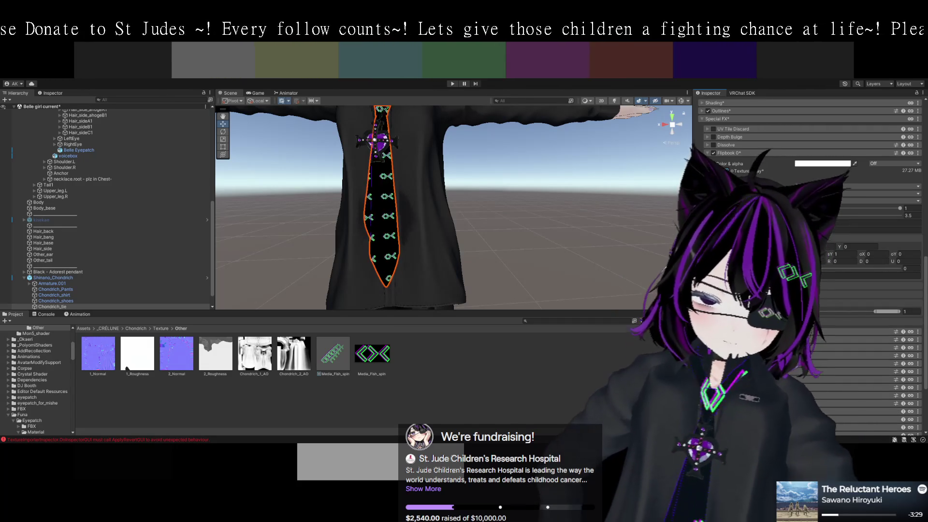
Lower the tie's flipbook slider from 1 to about 0.096.
drag(875, 311, 820, 317)
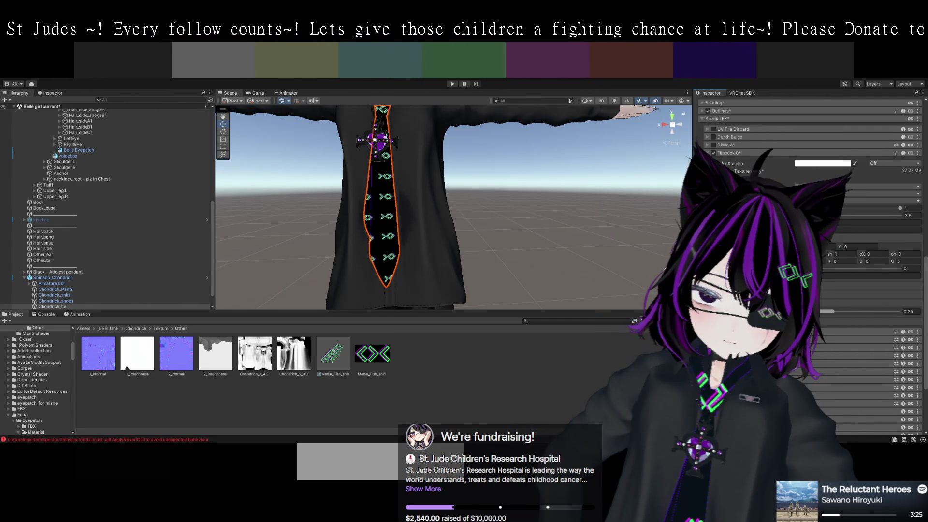
drag(827, 311, 821, 312)
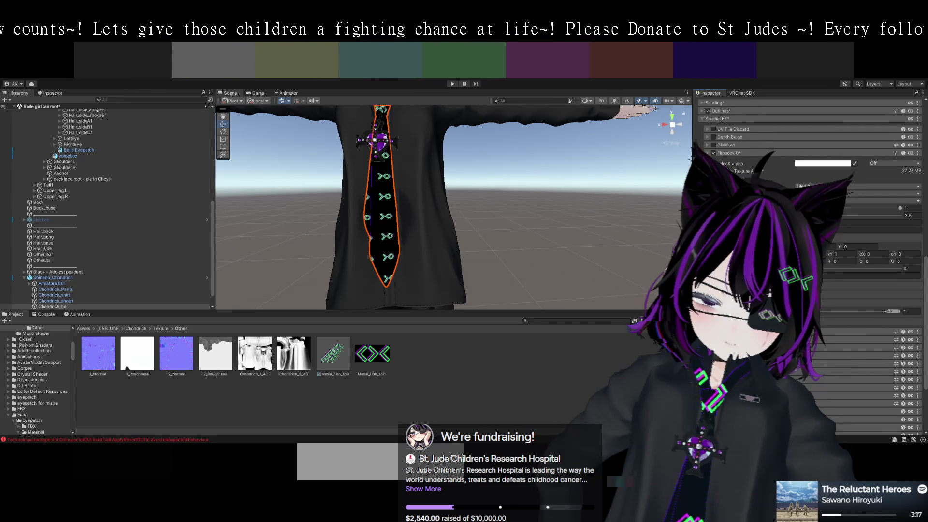
drag(883, 312, 820, 309)
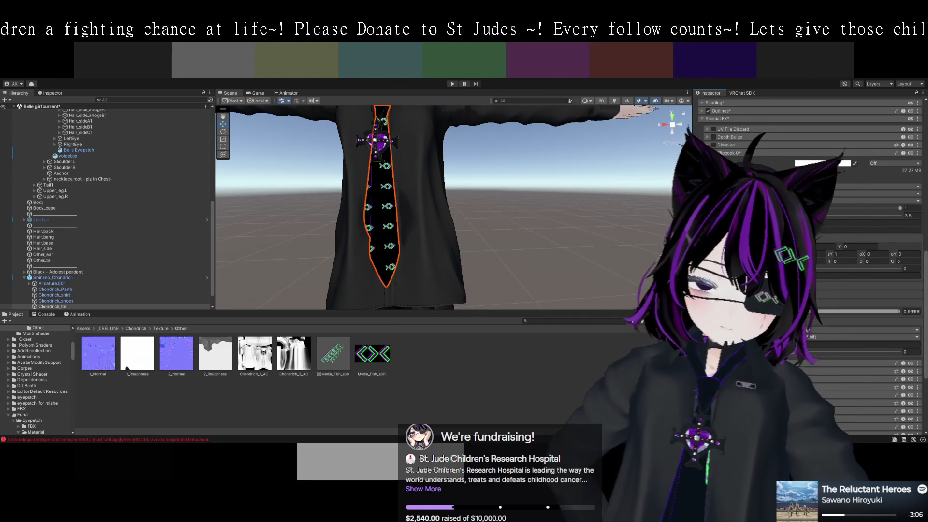
text(0.096)
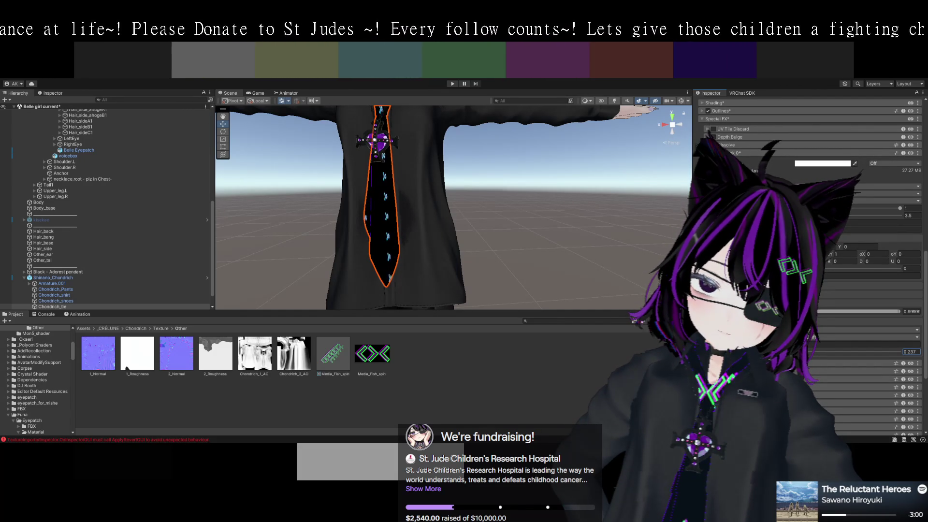
Change the other flipbook value from 0.444 to 0.327 and view the tie from another angle.
key(BackSpace)
key(BackSpace)
text(7)
key(BackSpace)
key(BackSpace)
key(BackSpace)
text(327)
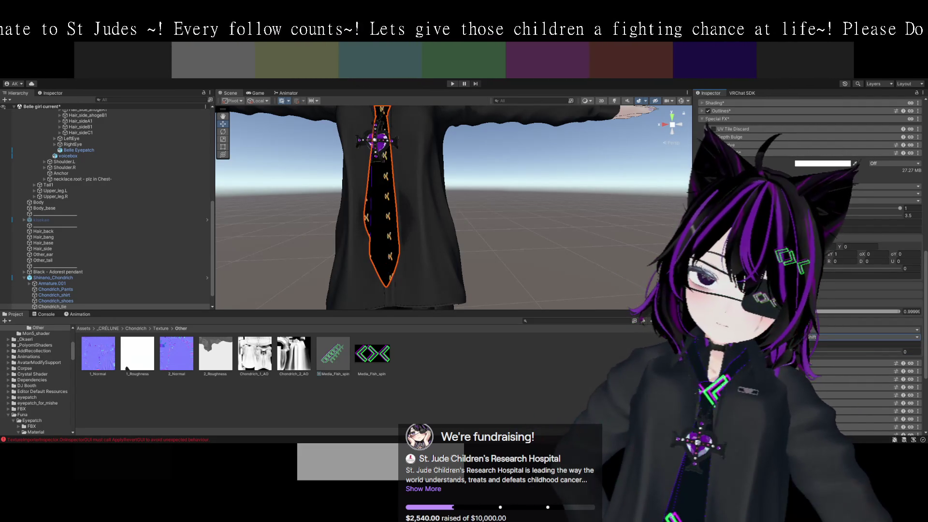
drag(532, 266, 512, 266)
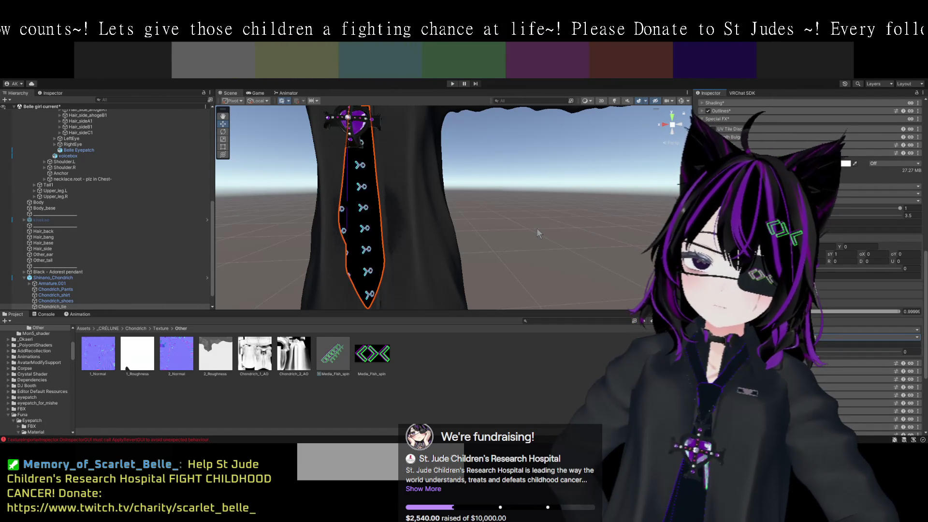
Assign the Media_Fish_spin texture to the tie's decal slot.
mouse_move(537, 228)
mouse_down()
mouse_move(573, 231)
mouse_move(538, 228)
mouse_up()
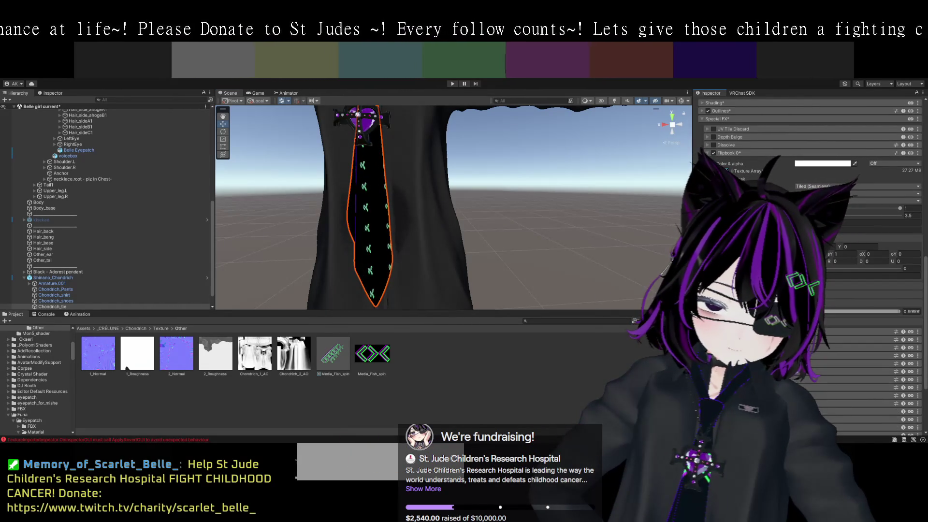
text(1)
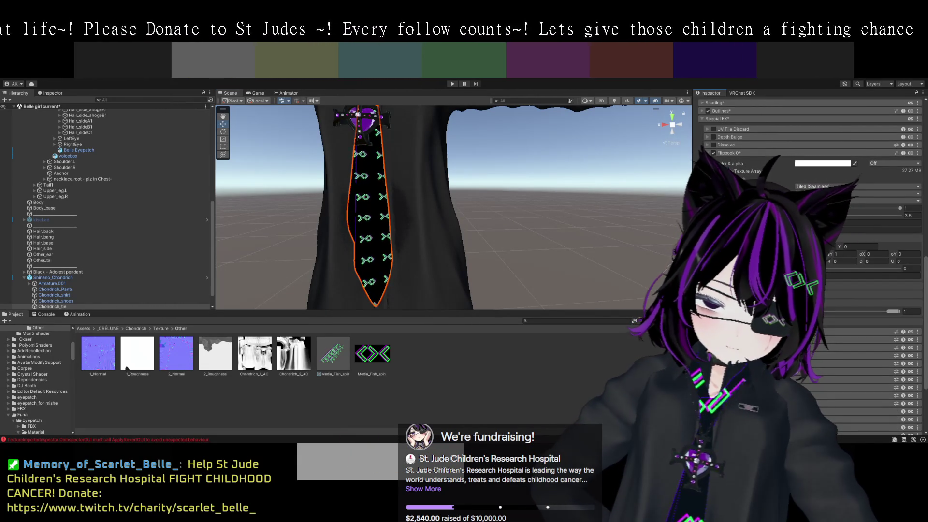
scroll(807, 242, up, 2)
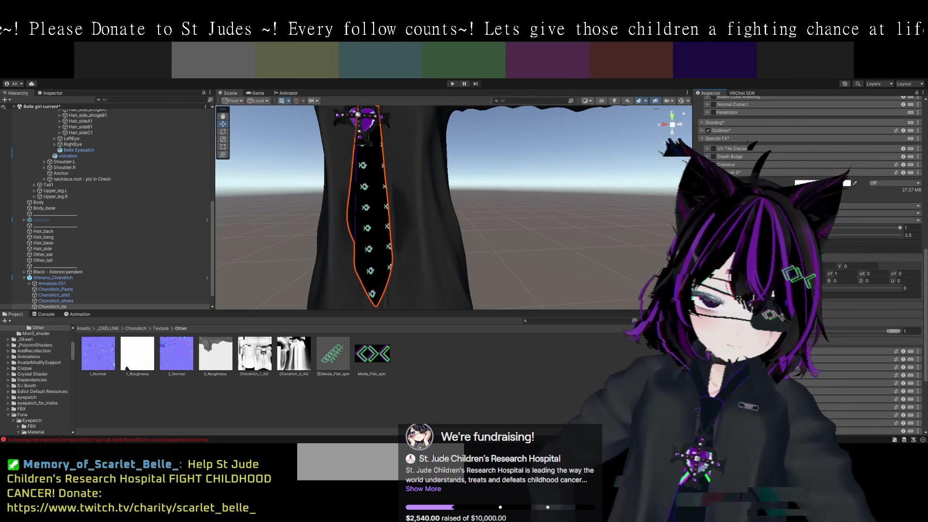
scroll(807, 241, up, 2)
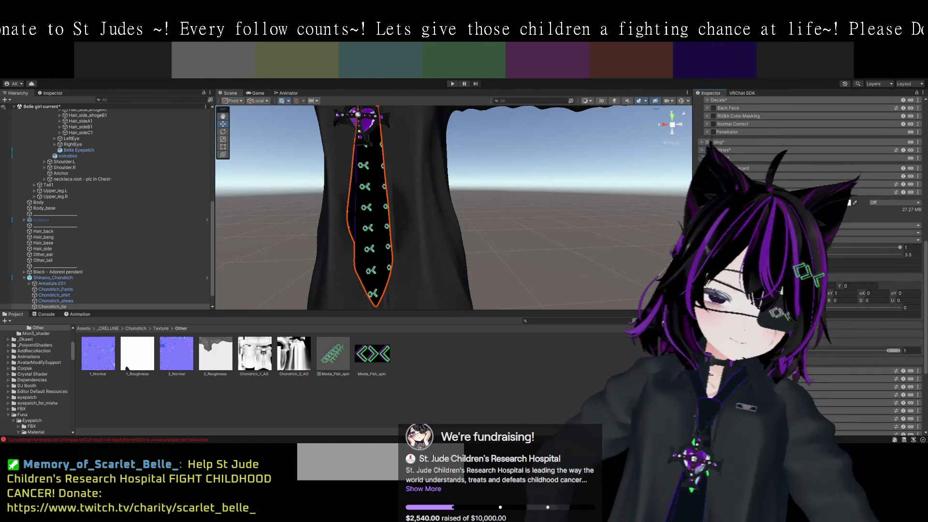
click(753, 220)
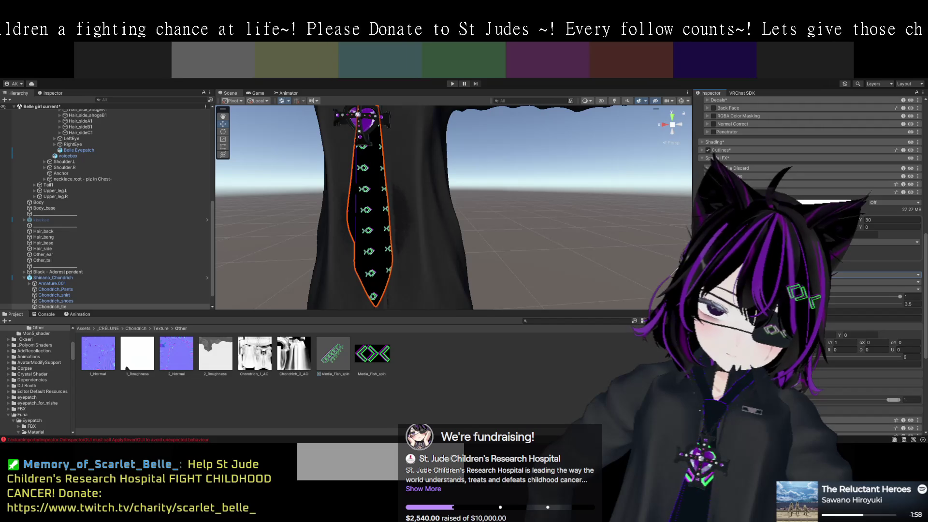
Set the decal's vertical panning speed to -5.
click(851, 235)
text(-5)
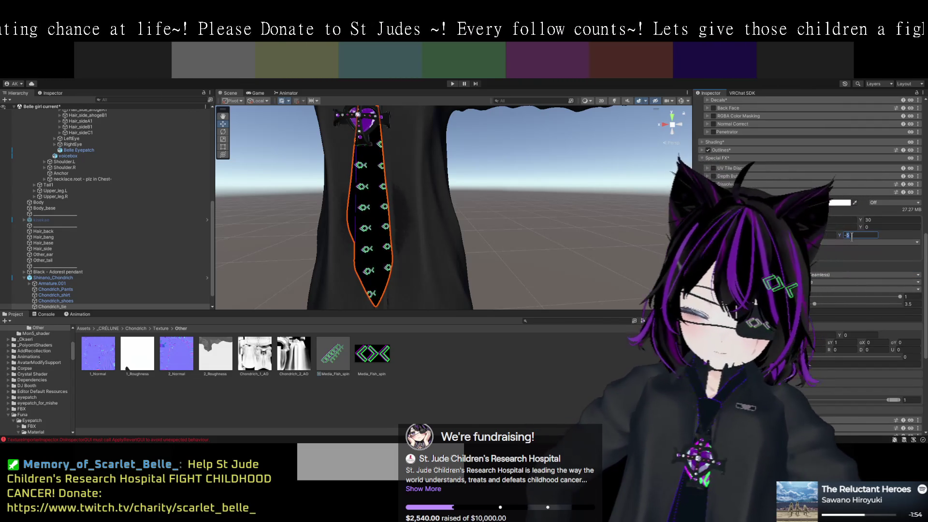
key(BackSpace)
text(10)
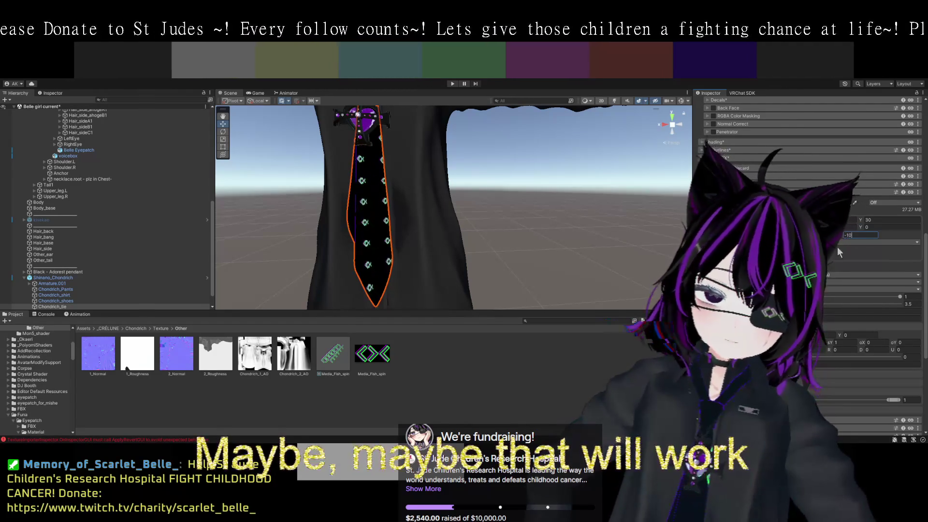
double_click(847, 236)
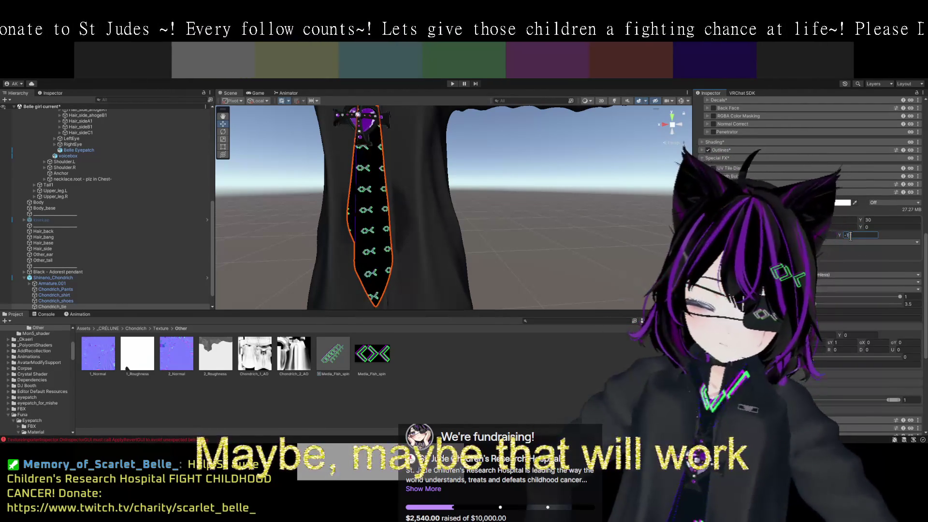
text(-15)
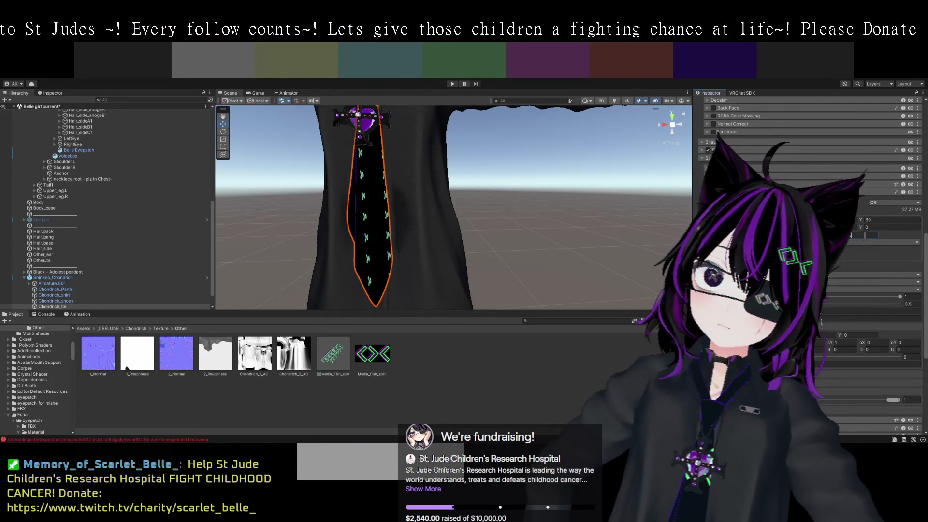
key(BackSpace)
key(BackSpace)
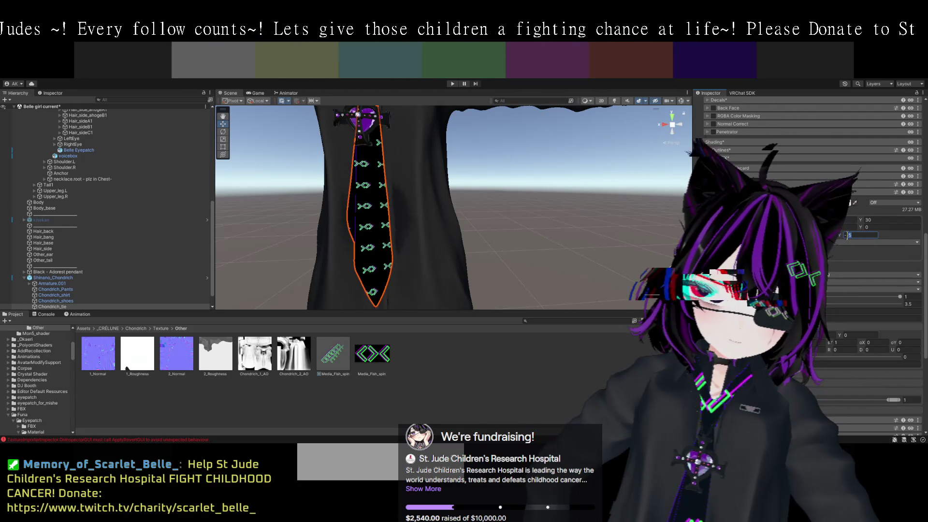
text(5)
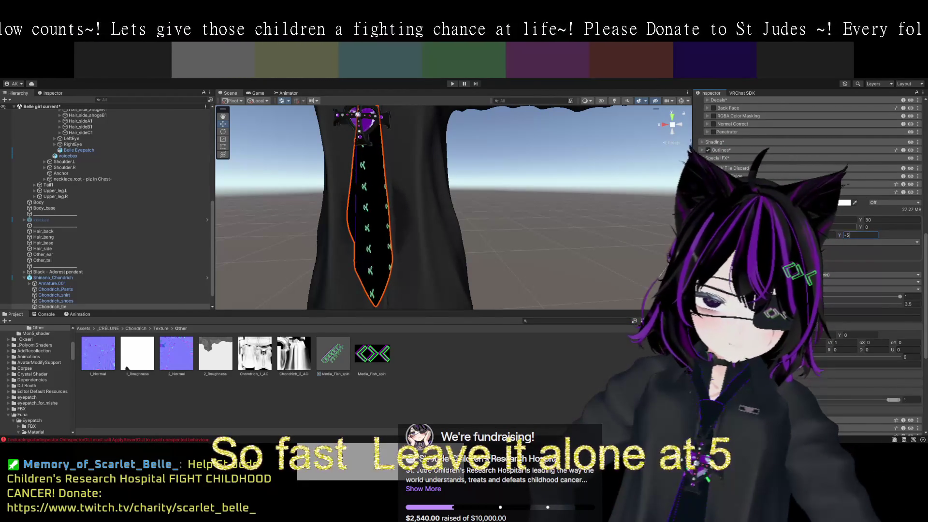
key(Return)
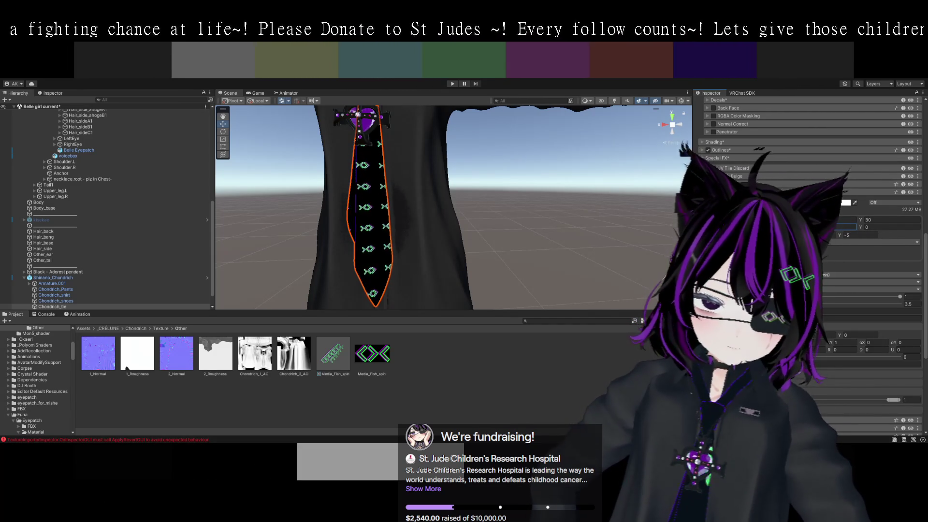
Change the decal's Y tiling from 30 to 28.
scroll(749, 145, up, 2)
scroll(749, 145, up, 2)
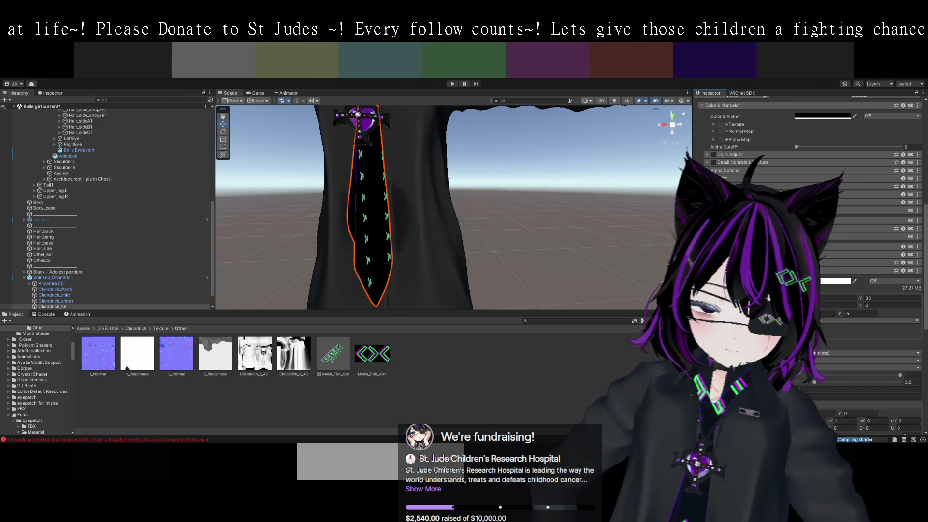
scroll(749, 145, up, 3)
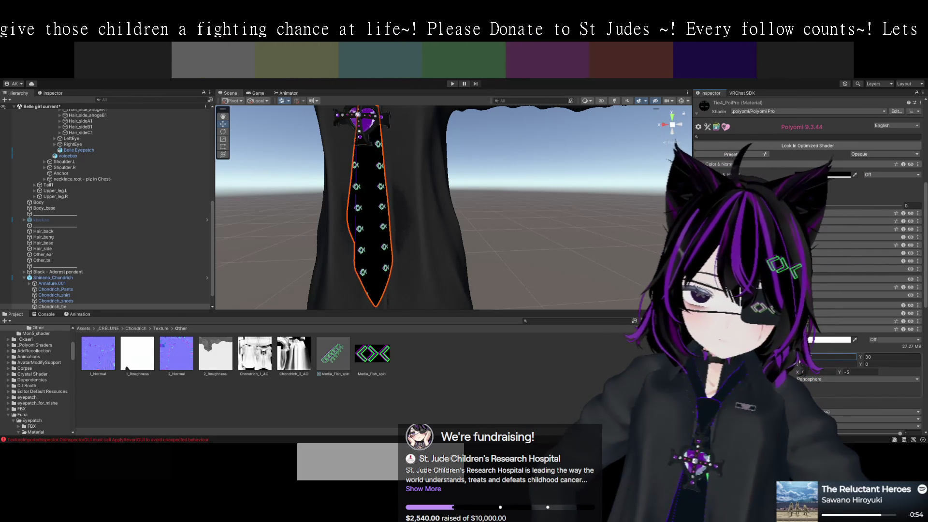
click(862, 358)
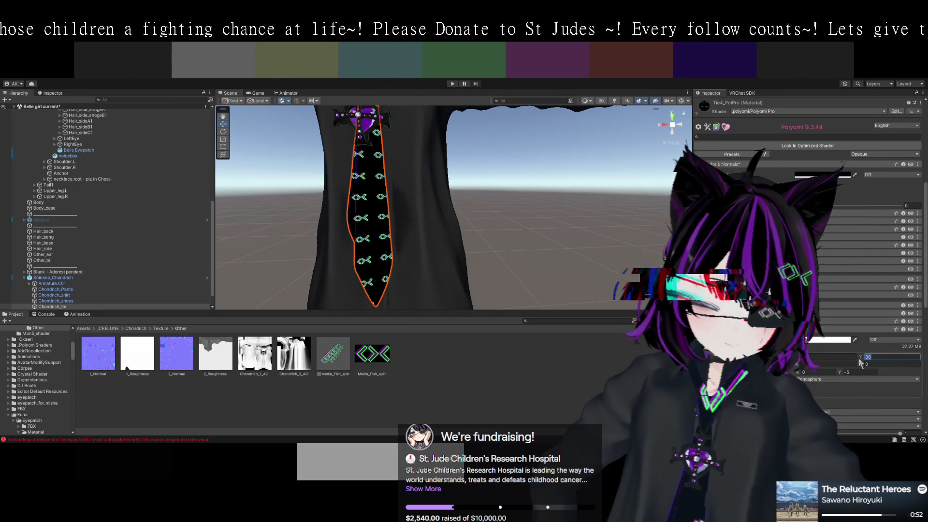
text(28)
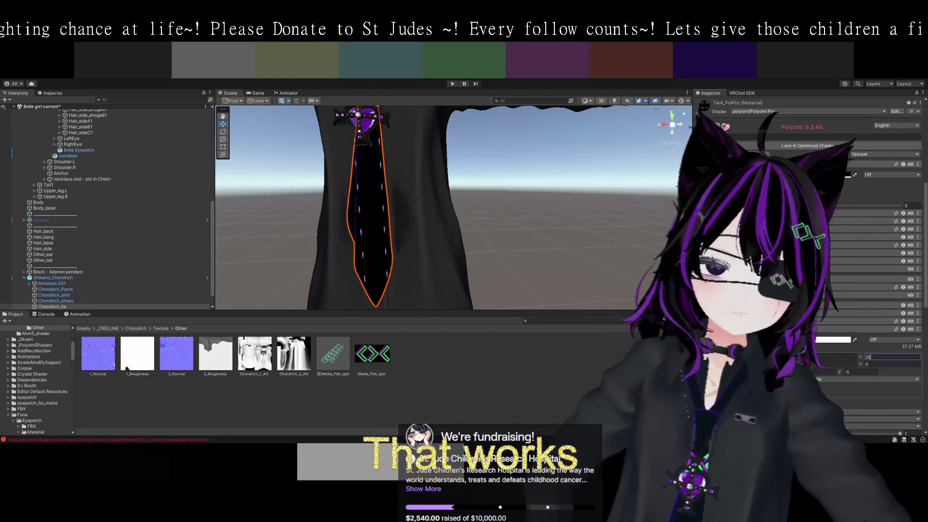
scroll(807, 242, down, 3)
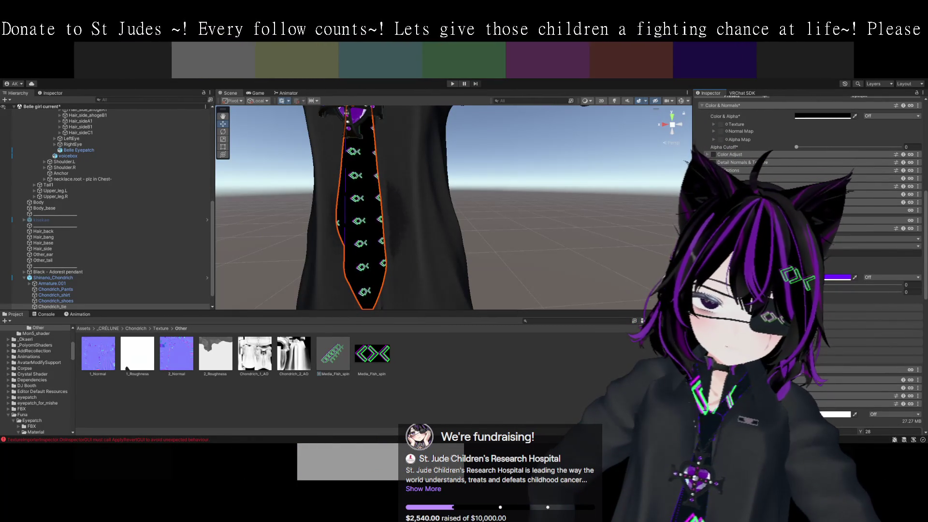
Select the shirt and inspect its 1_BaseColor texture's import settings.
click(445, 245)
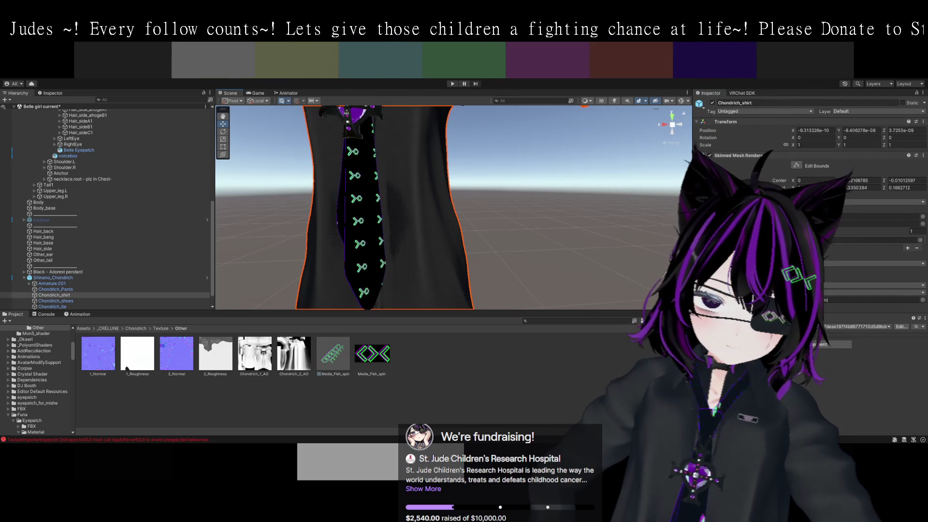
scroll(807, 266, down, 3)
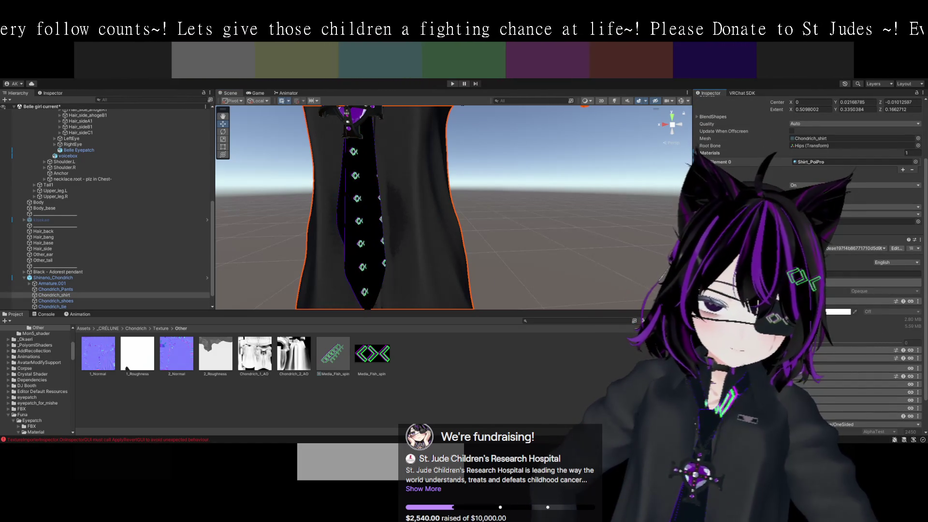
click(710, 319)
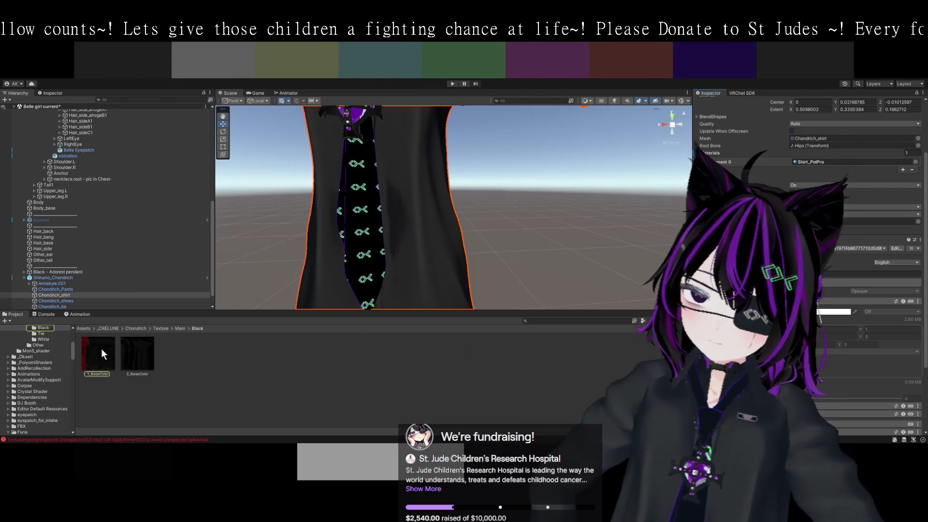
click(115, 352)
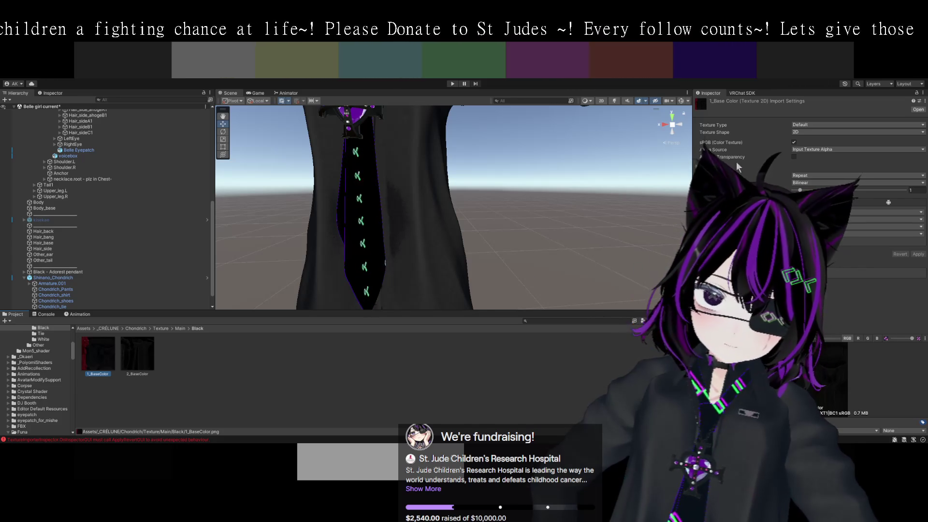
Reselect the shirt and frame the whole shirt, tie and pendant in view.
click(433, 237)
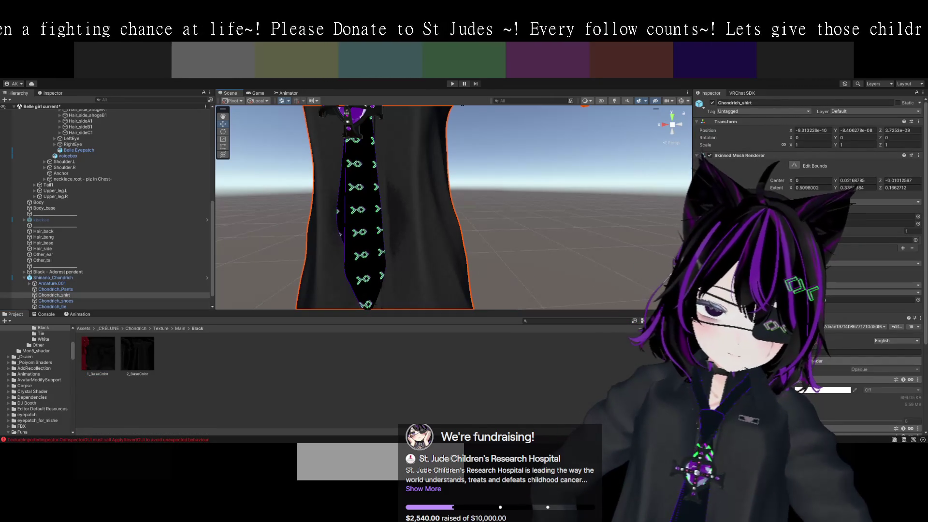
scroll(868, 349, down, 3)
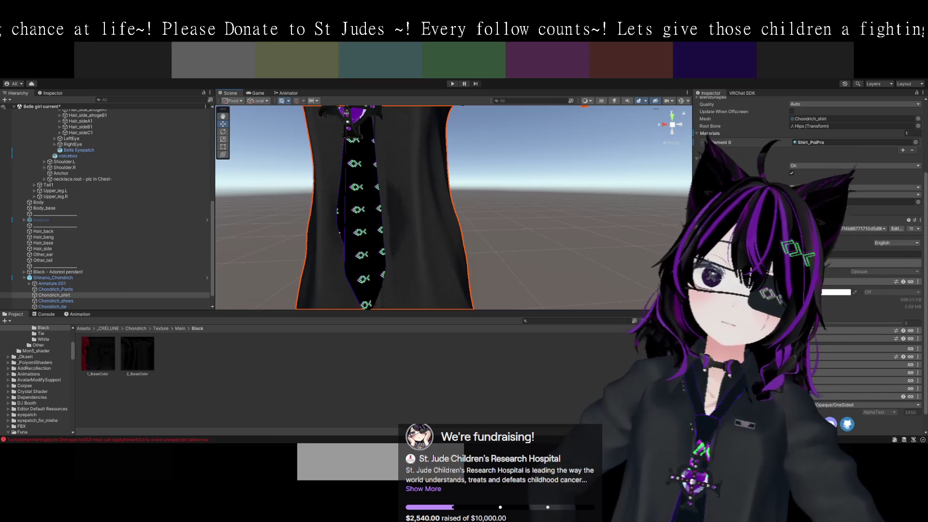
scroll(868, 349, up, 3)
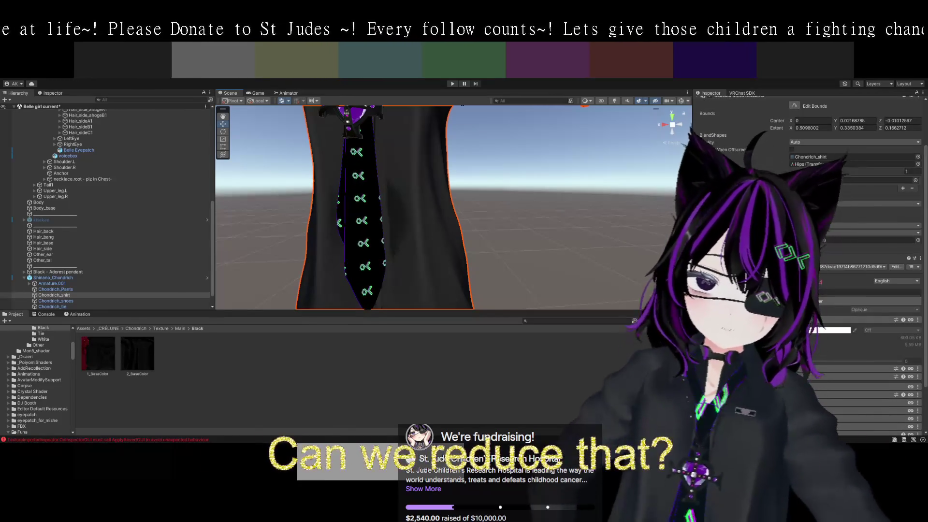
key(f)
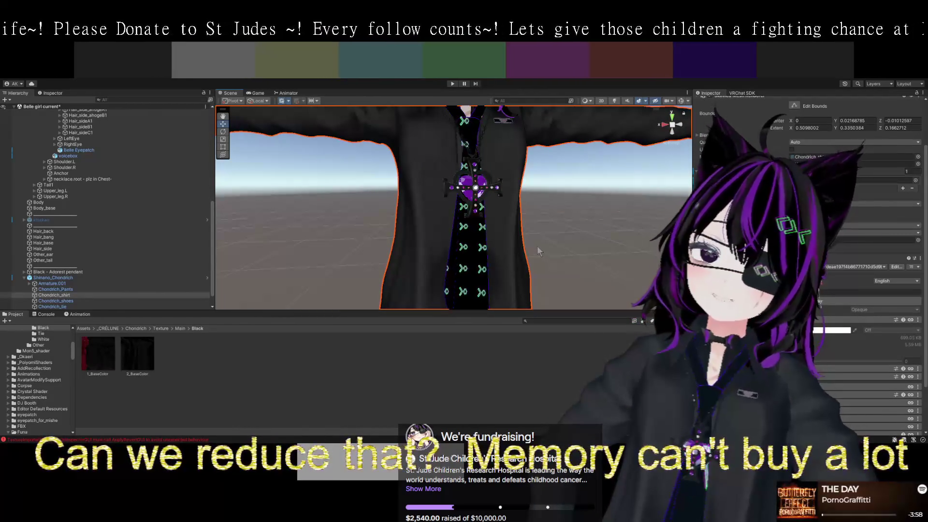
scroll(545, 236, up, 1)
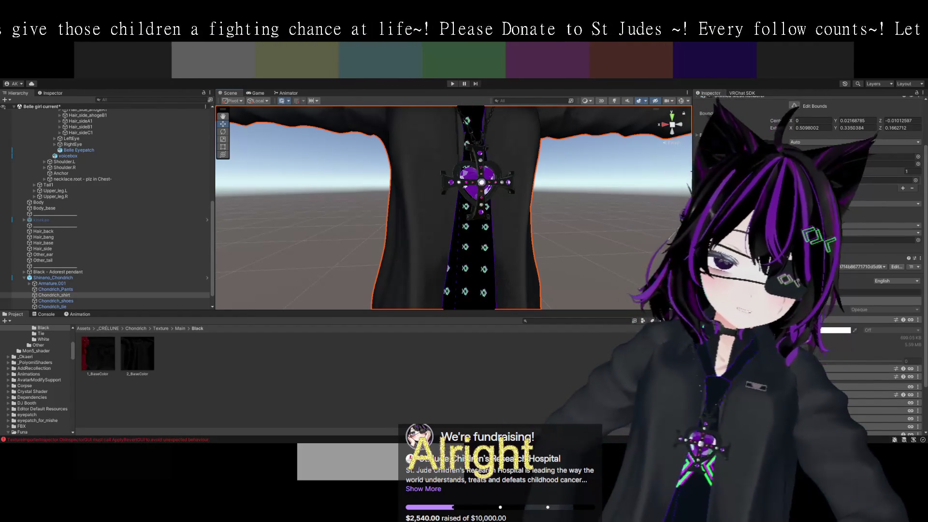
Give Chondrich_shirt the Shirt_PoiPro material and pan across the shirt toward its arm to check it.
scroll(822, 241, down, 2)
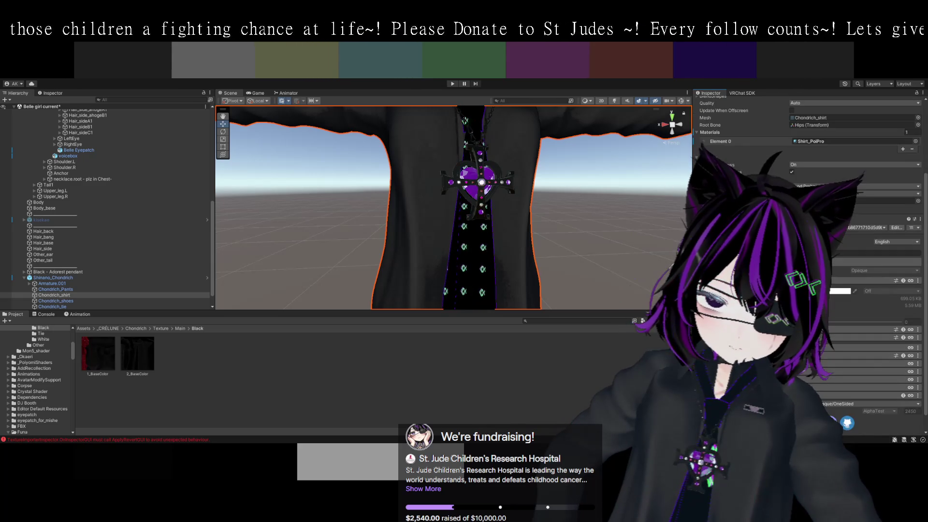
scroll(807, 241, up, 2)
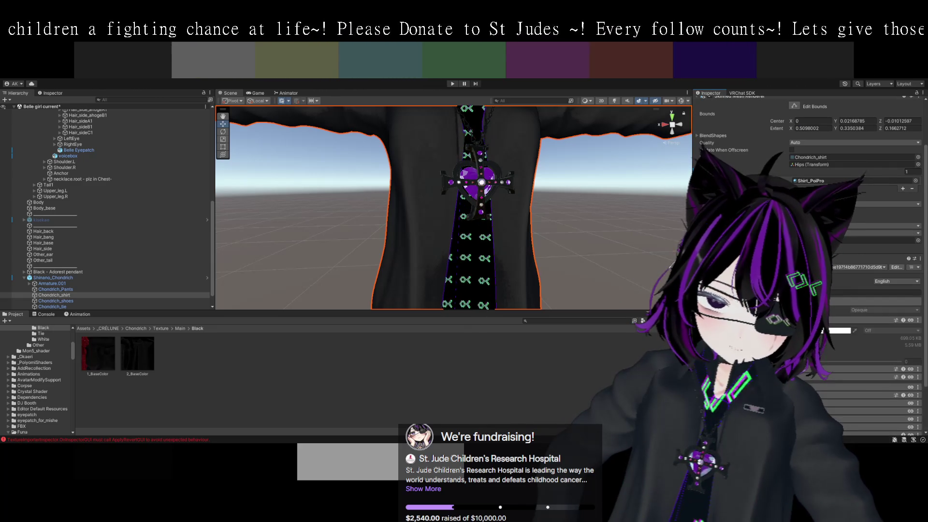
scroll(893, 335, down, 1)
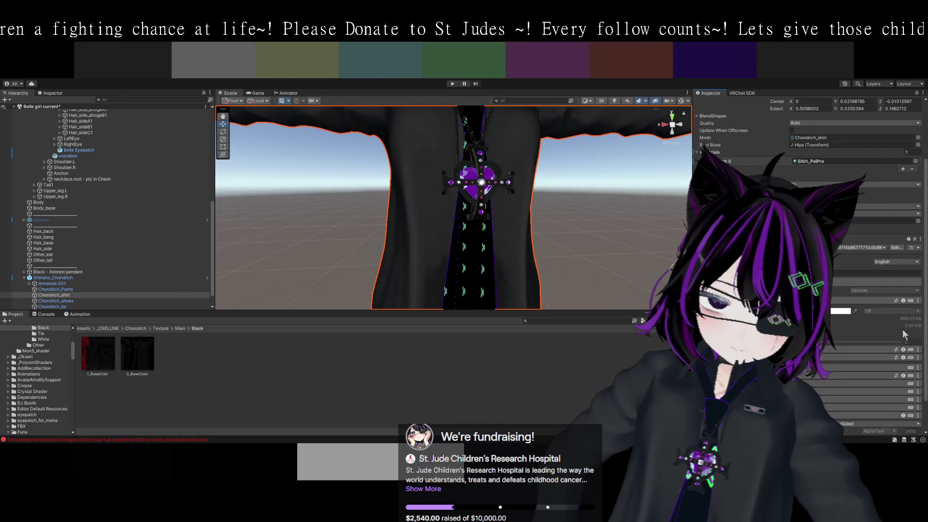
click(861, 334)
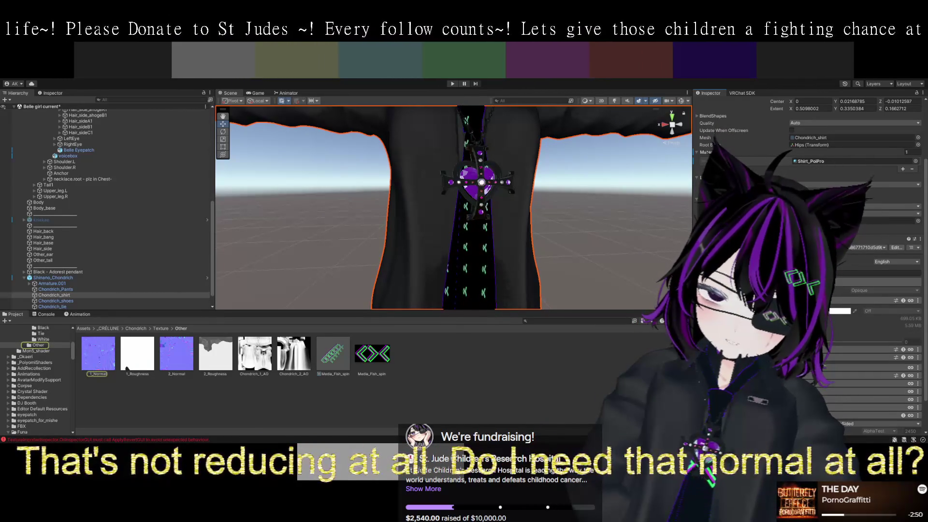
scroll(807, 242, up, 3)
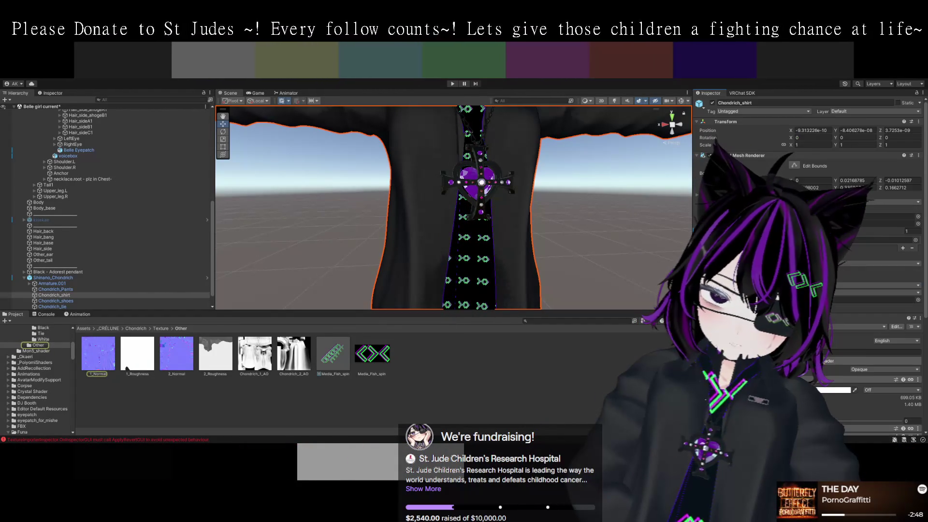
scroll(807, 241, down, 2)
scroll(807, 241, down, 1)
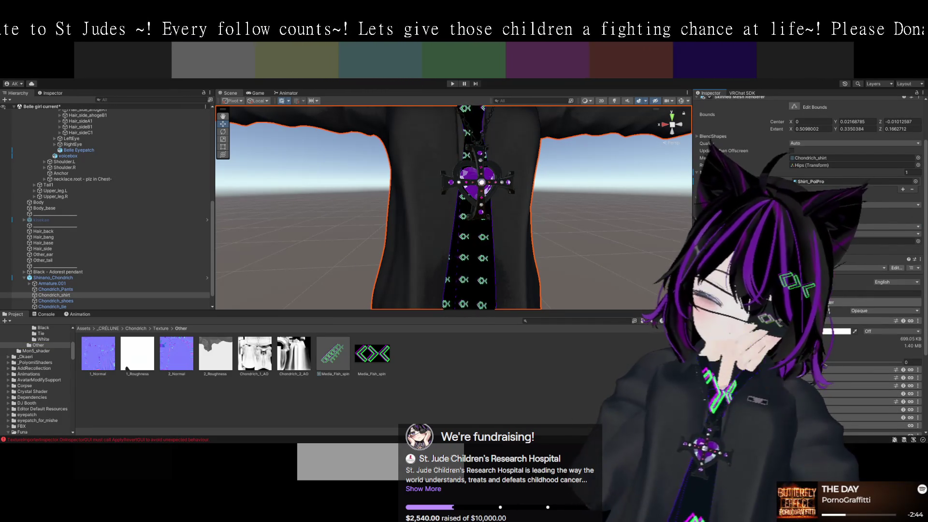
mouse_move(653, 272)
mouse_down()
mouse_move(554, 273)
mouse_move(609, 287)
mouse_up()
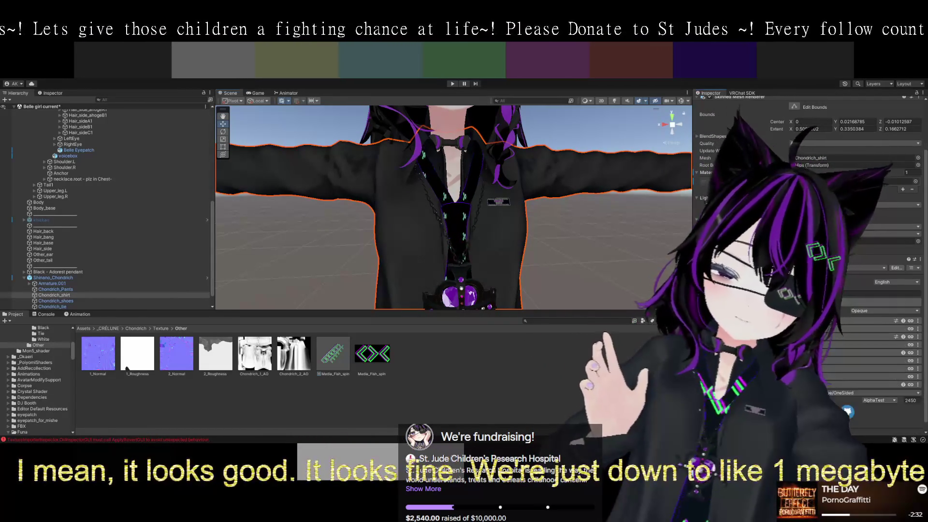
key(f)
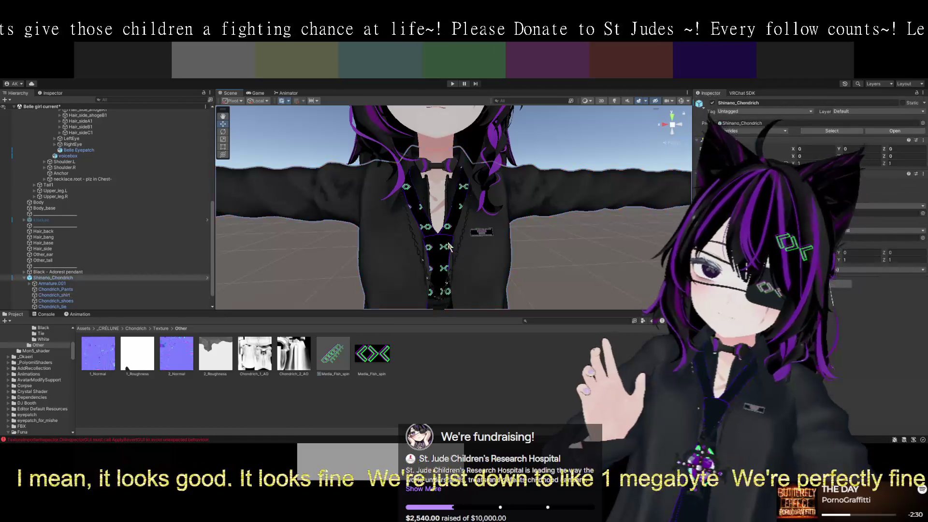
click(453, 246)
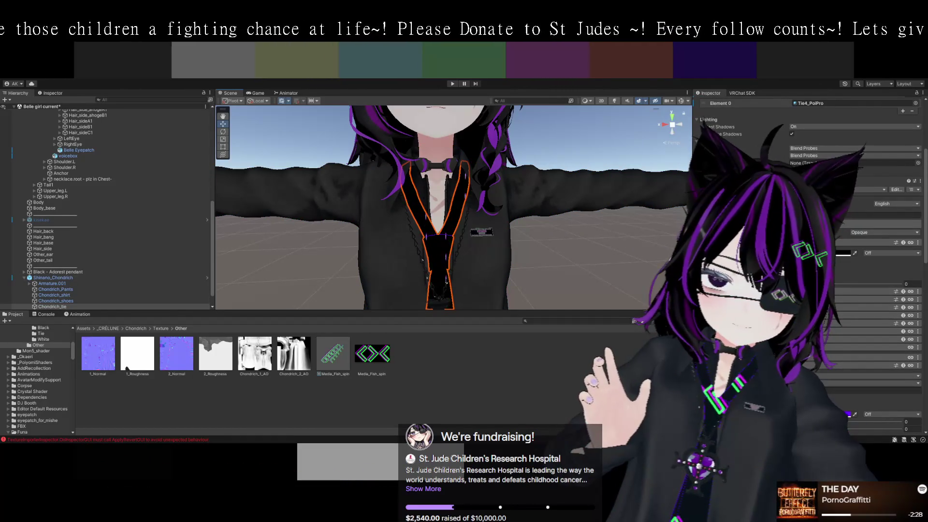
scroll(807, 242, down, 10)
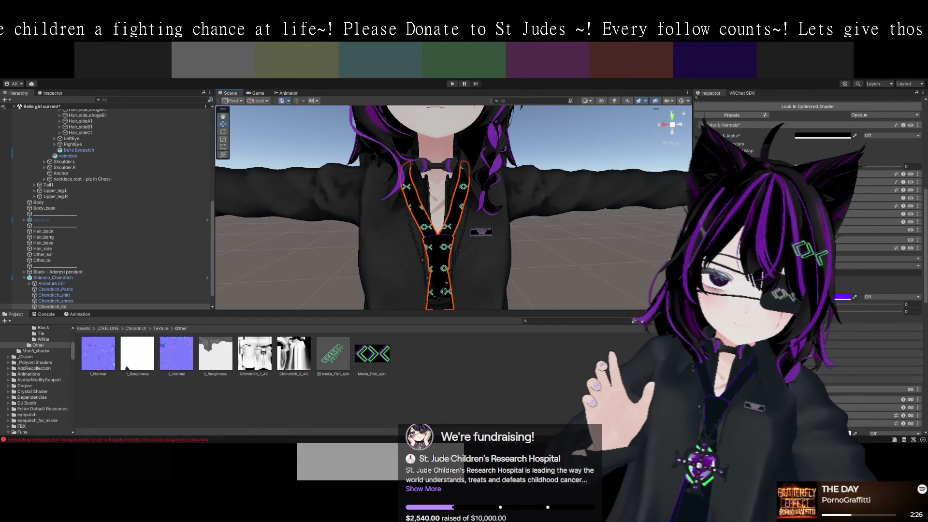
scroll(807, 242, down, 10)
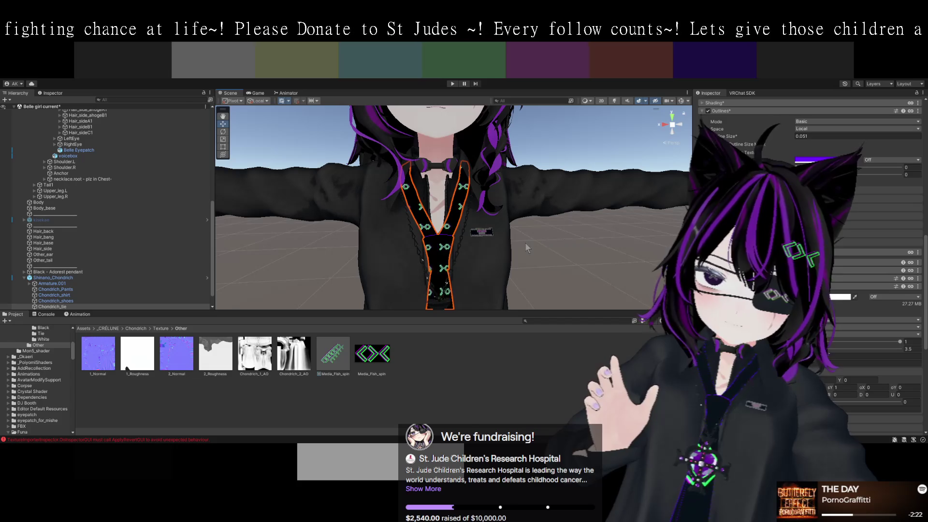
mouse_move(538, 237)
mouse_down()
mouse_move(549, 219)
mouse_move(456, 156)
mouse_up()
click(463, 163)
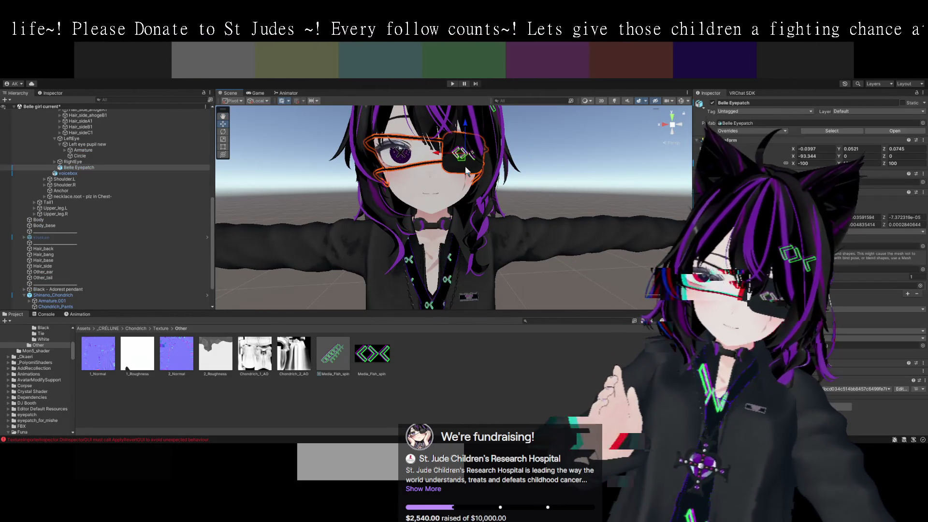
scroll(465, 193, up, 3)
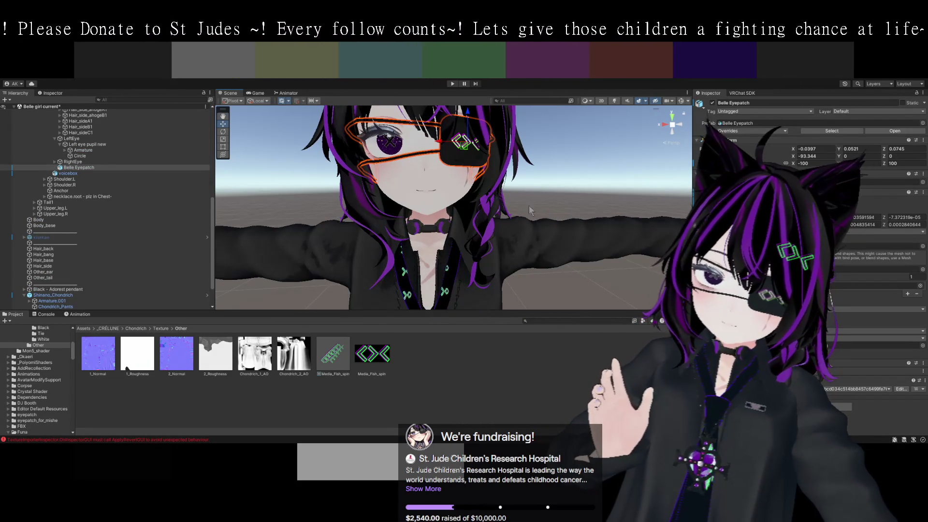
mouse_move(555, 203)
mouse_down()
mouse_move(622, 244)
mouse_move(532, 216)
mouse_up()
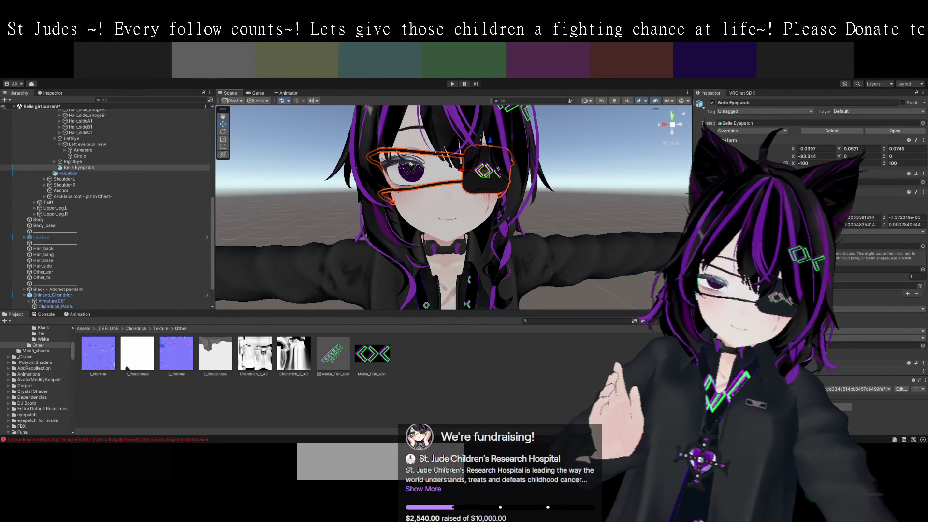
scroll(809, 242, down, 4)
scroll(810, 218, down, 3)
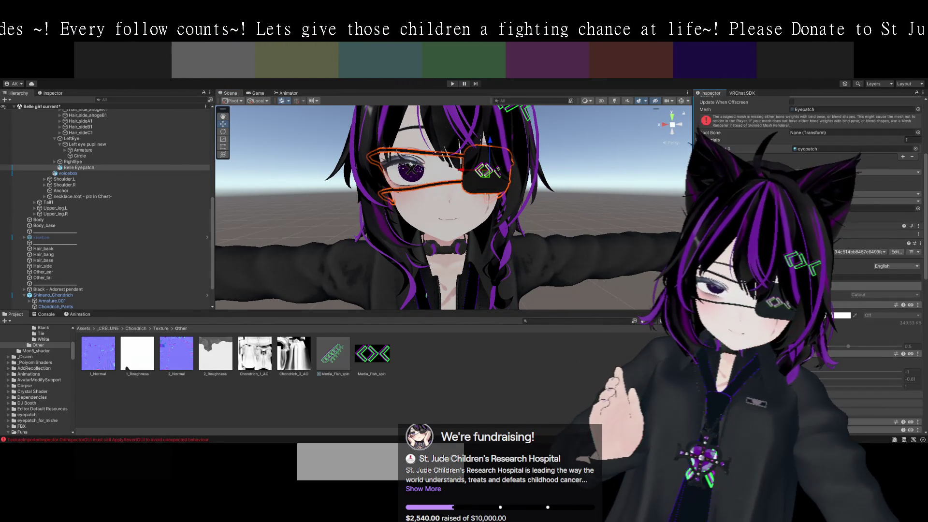
scroll(865, 330, down, 8)
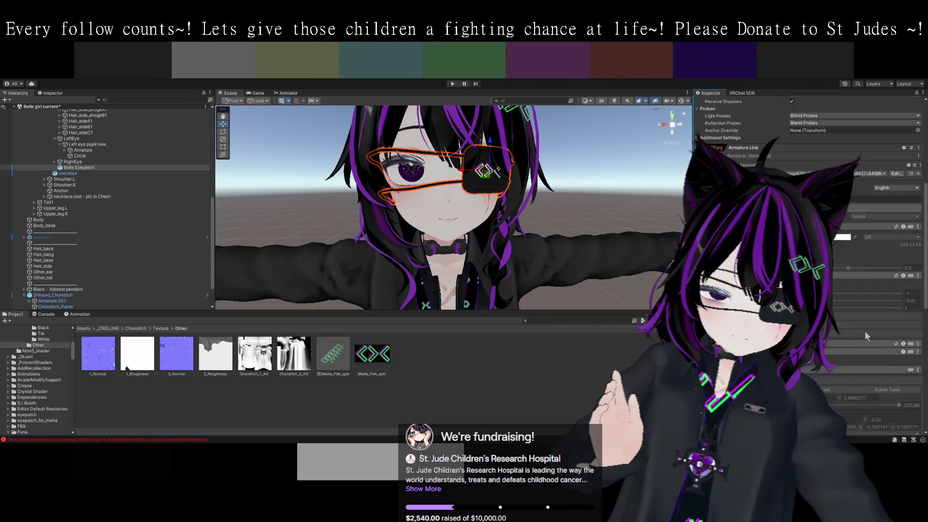
scroll(865, 331, down, 4)
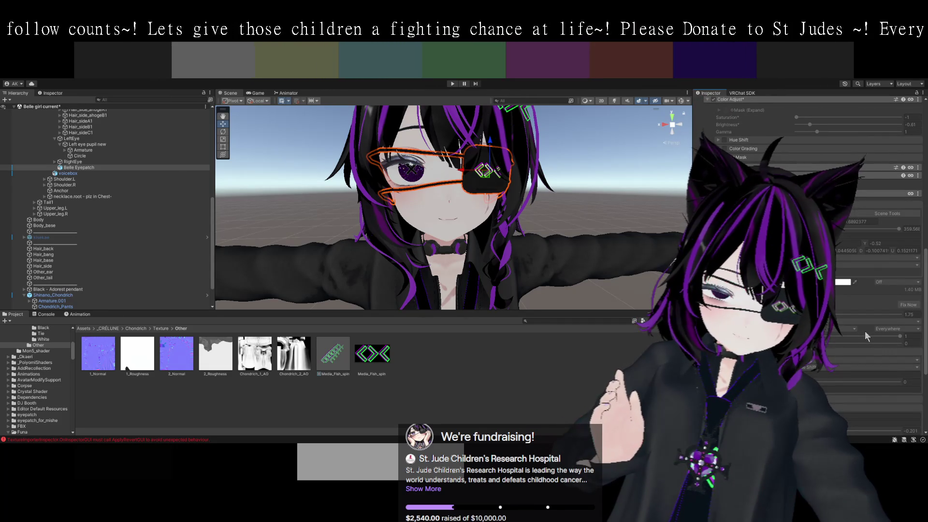
scroll(865, 331, down, 7)
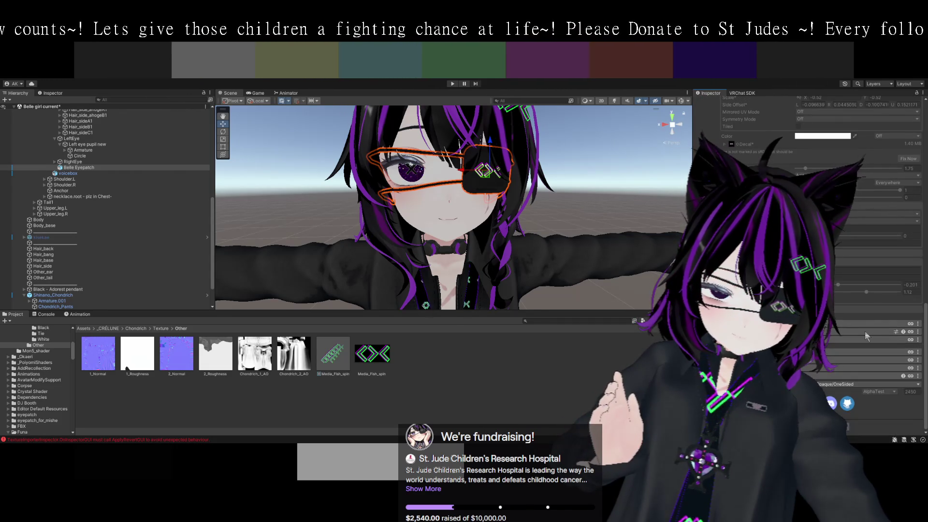
scroll(865, 330, up, 5)
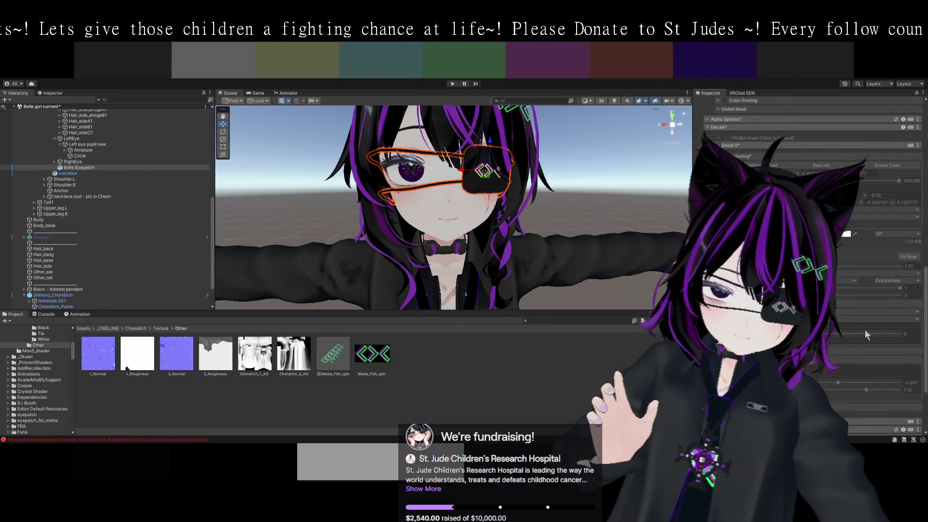
scroll(865, 329, up, 13)
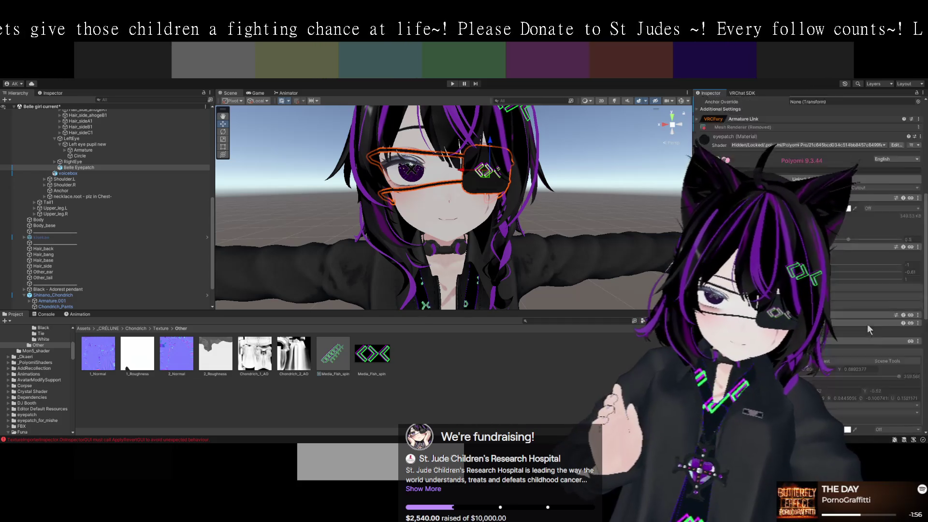
scroll(564, 260, up, 3)
mouse_move(495, 234)
mouse_down()
mouse_move(519, 208)
mouse_move(528, 218)
mouse_move(552, 184)
mouse_move(609, 223)
mouse_move(614, 210)
mouse_move(621, 224)
mouse_move(600, 207)
mouse_move(579, 231)
mouse_up()
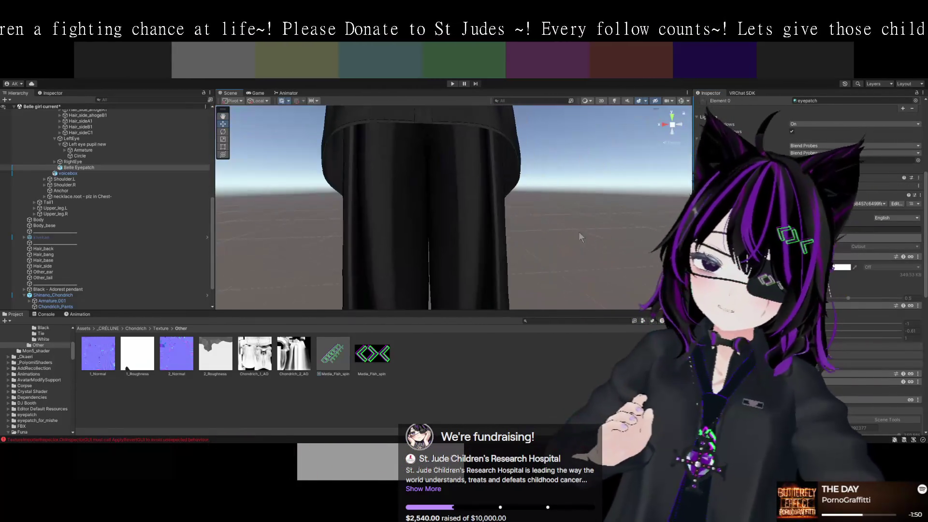
click(480, 223)
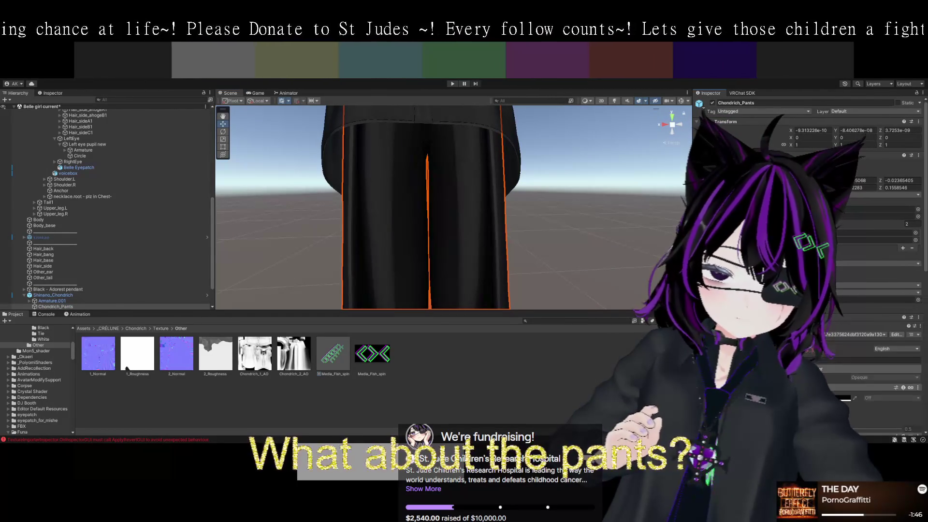
Locate the pants material and drag pants_PoiPro onto the pants in the scene.
scroll(869, 362, down, 3)
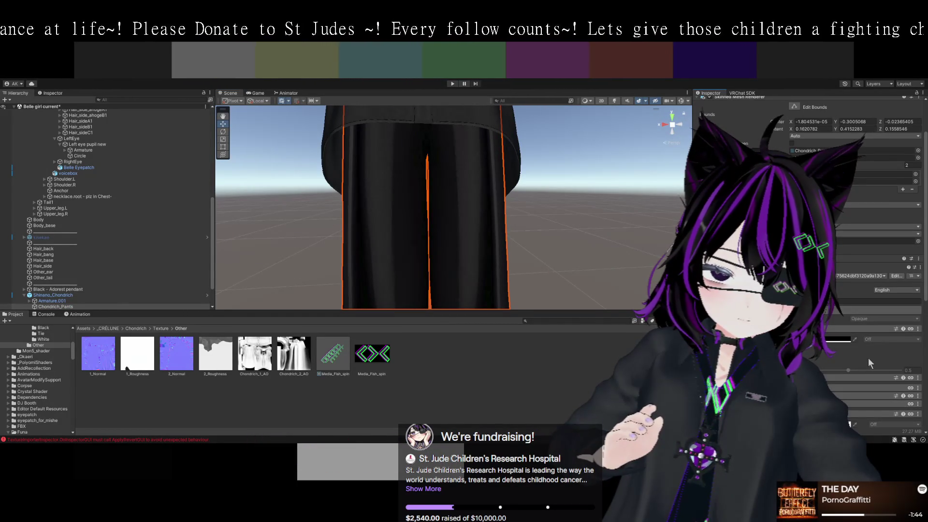
scroll(868, 358, down, 3)
scroll(864, 353, down, 4)
scroll(864, 353, up, 4)
scroll(820, 357, up, 1)
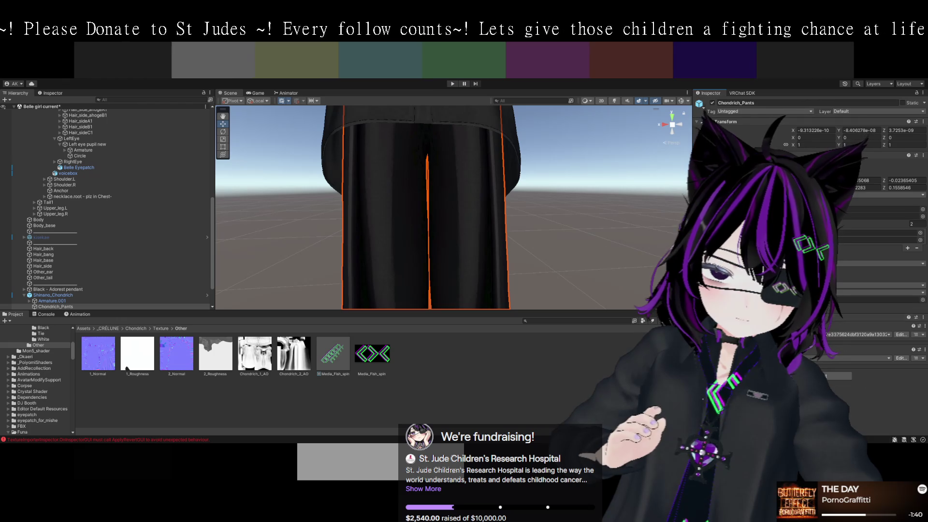
scroll(822, 355, down, 2)
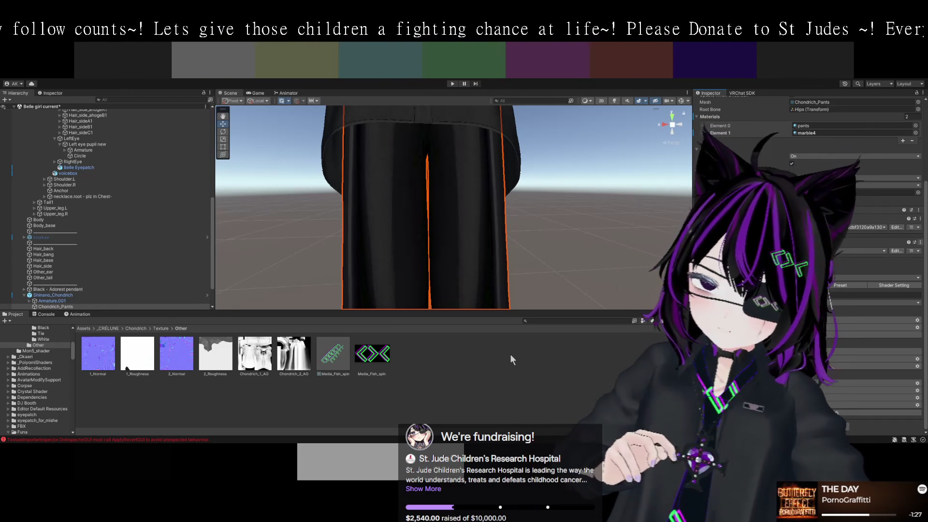
click(803, 125)
mouse_move(178, 352)
mouse_down()
mouse_move(334, 271)
mouse_move(469, 238)
mouse_up()
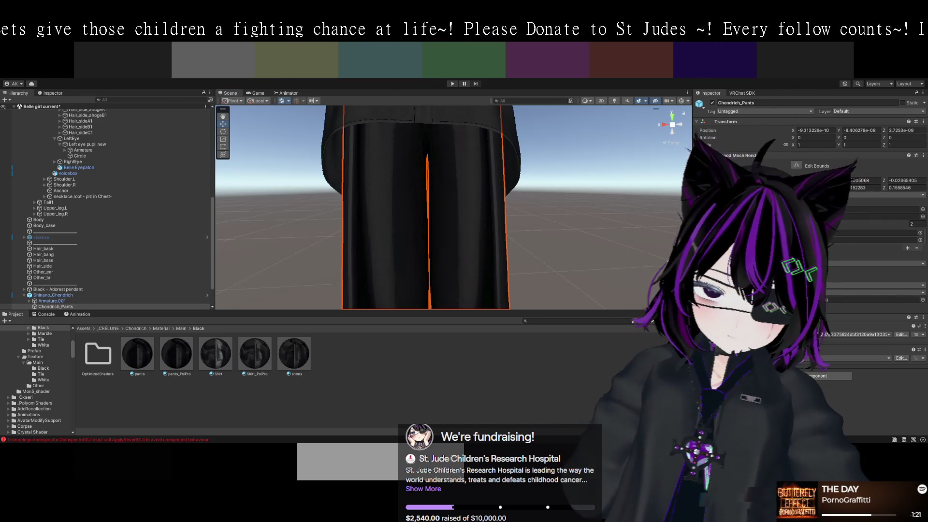
Reselect the pants and open the Other texture folder.
key(Escape)
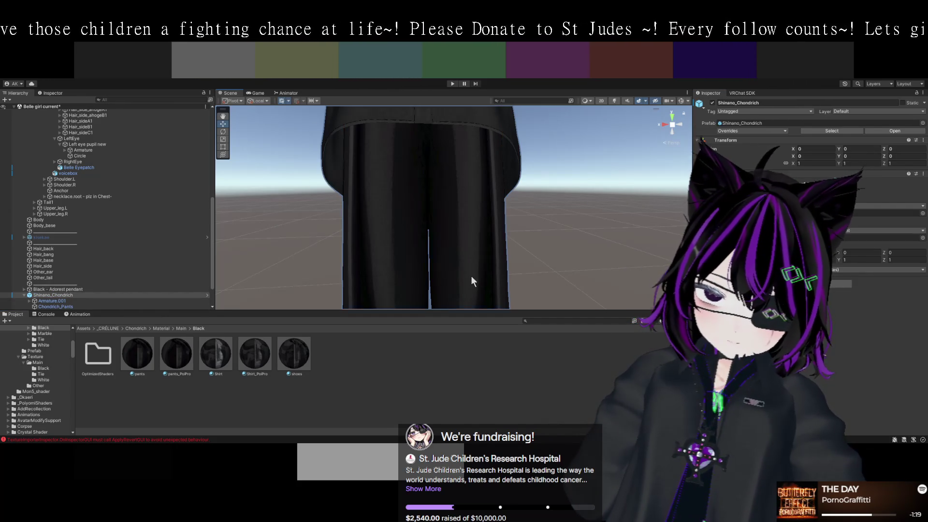
click(470, 276)
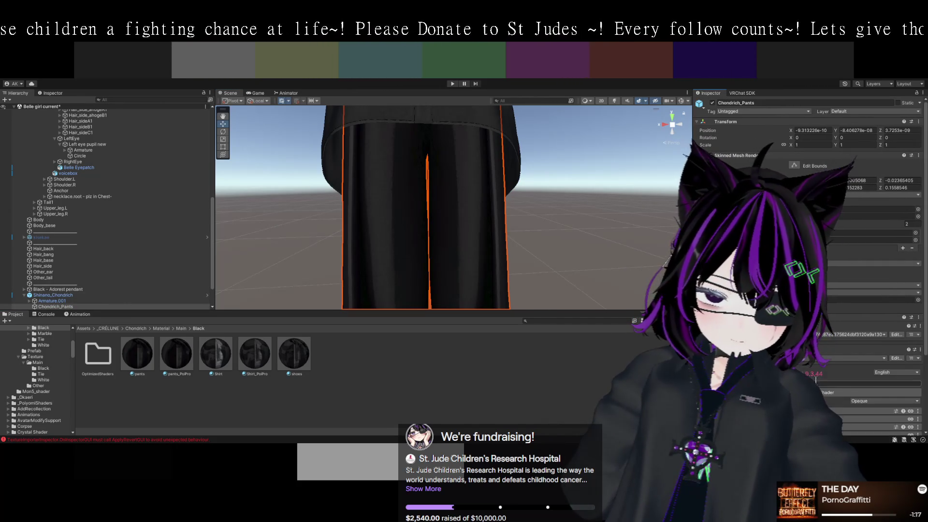
scroll(810, 265, down, 4)
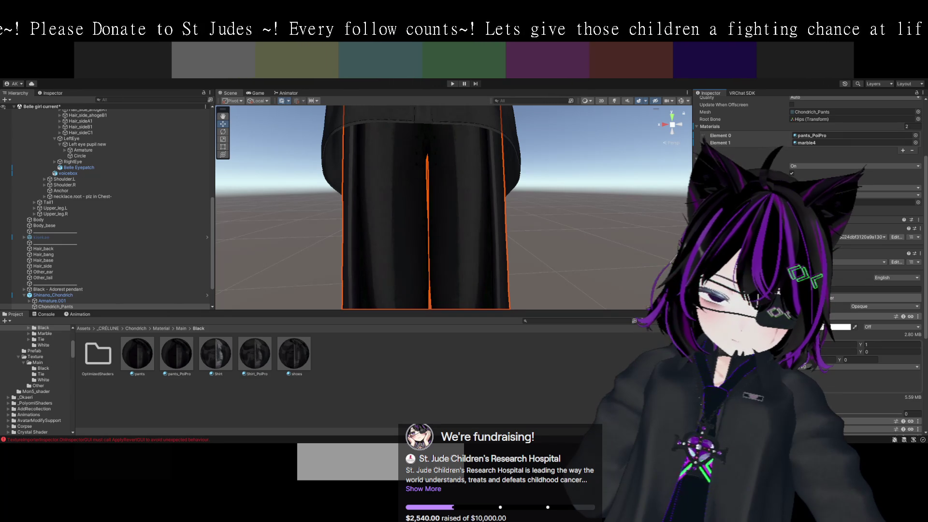
click(38, 386)
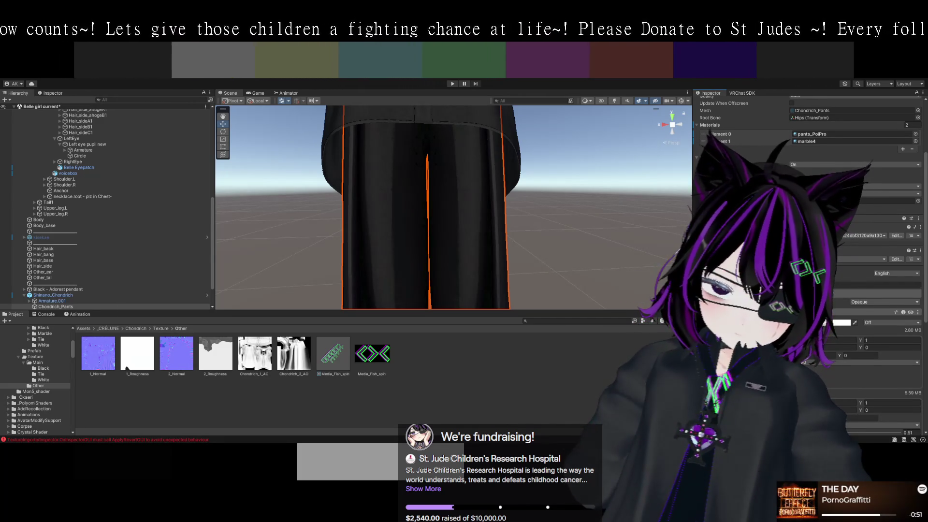
Select the Media Fish Pin under the shirt's Chest bone.
scroll(807, 265, up, 2)
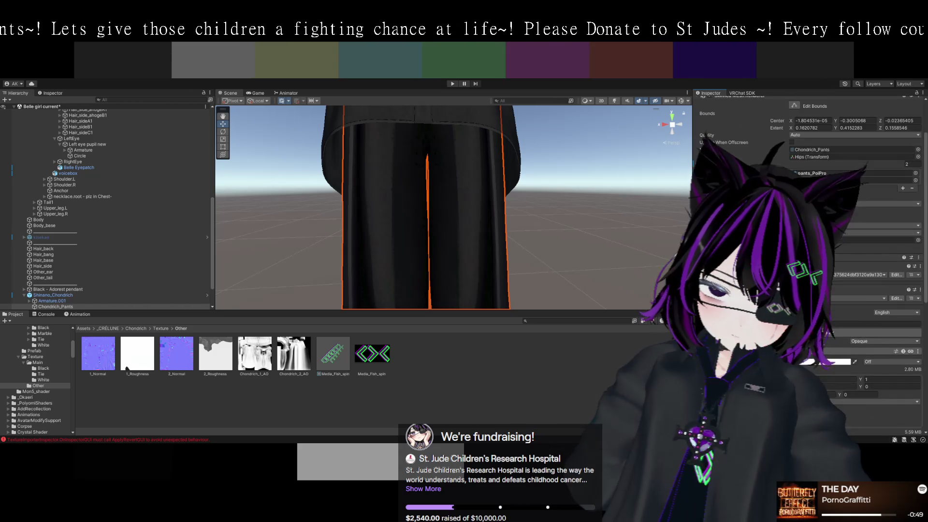
scroll(806, 218, down, 2)
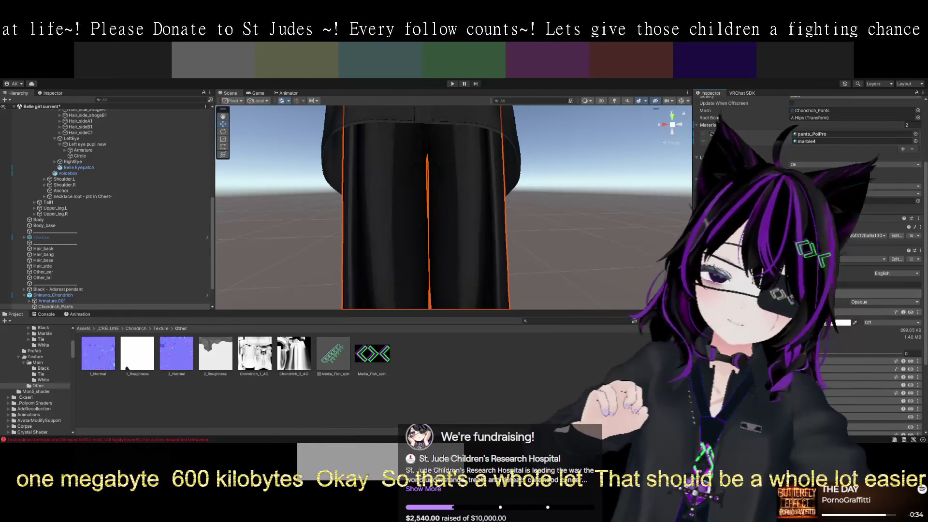
scroll(846, 241, up, 5)
scroll(599, 235, down, 4)
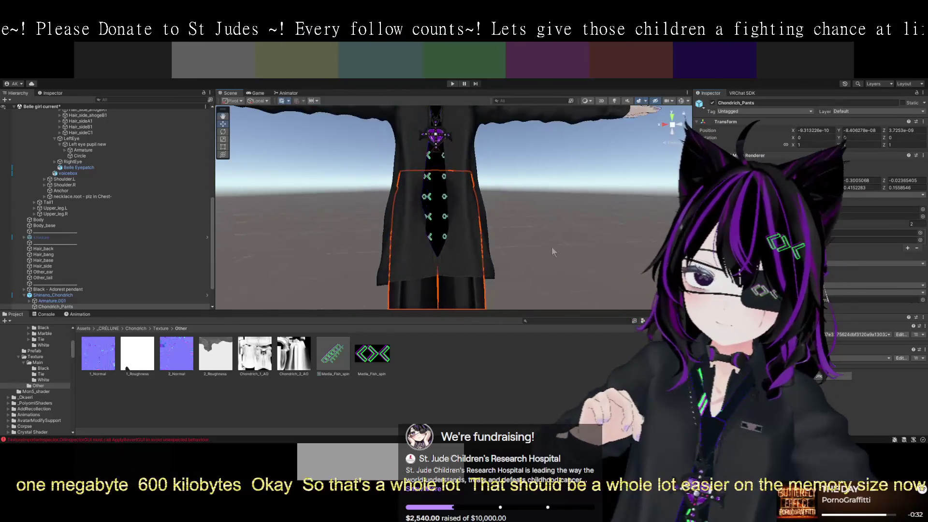
scroll(561, 271, down, 4)
scroll(503, 242, up, 6)
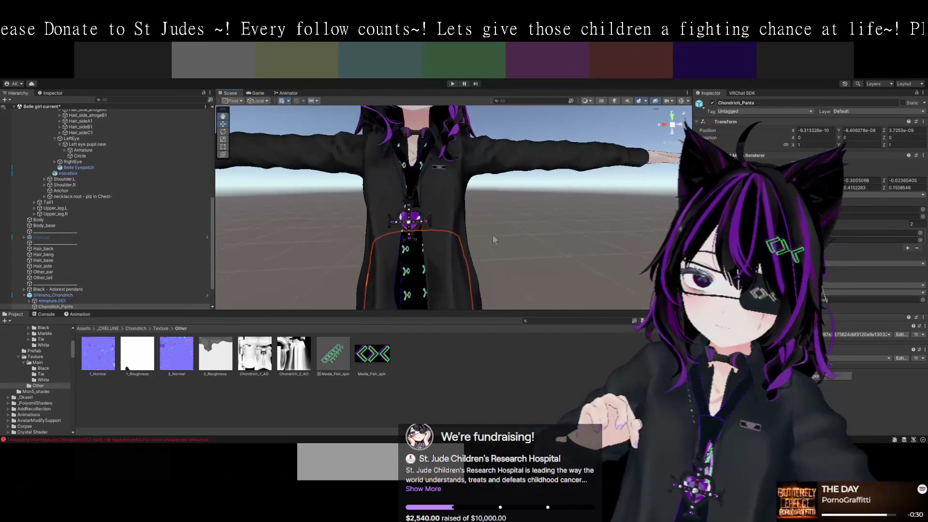
click(441, 167)
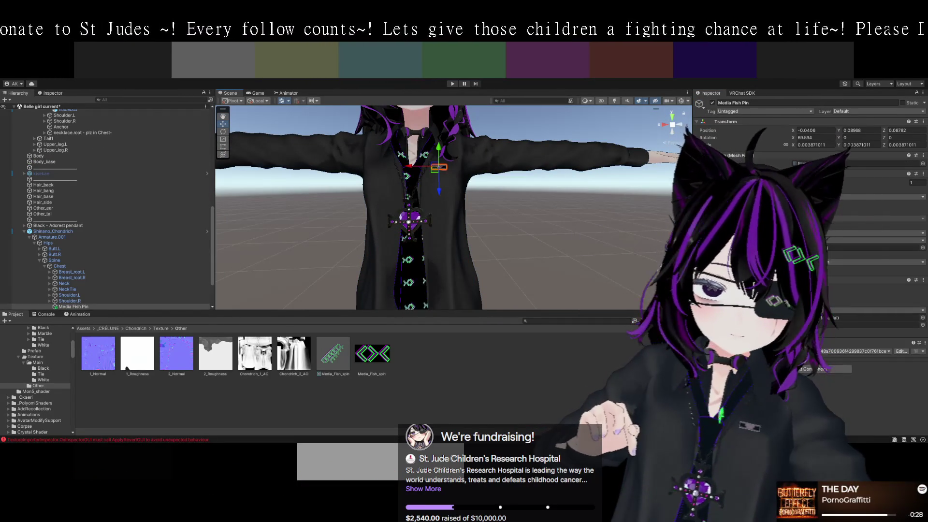
Frame the Media Fish Pin and orbit the view to face its placard.
scroll(807, 242, down, 10)
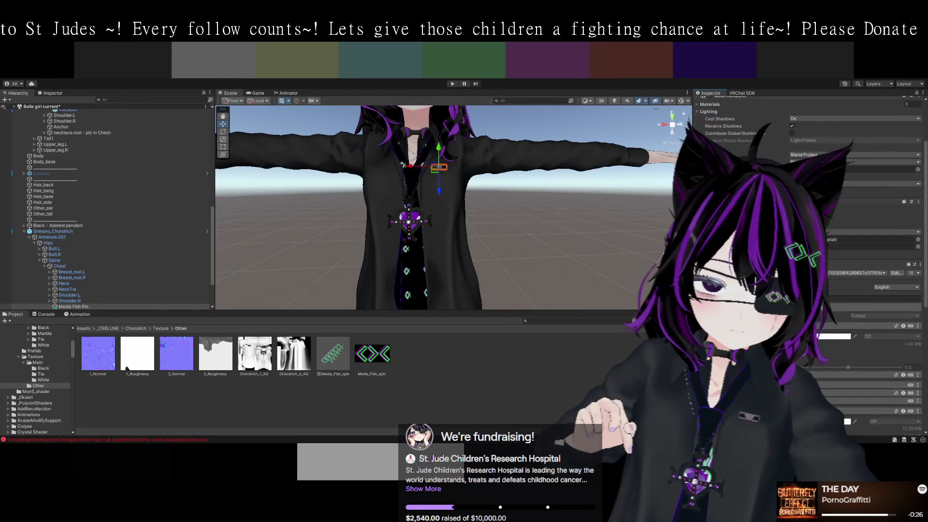
scroll(860, 241, down, 5)
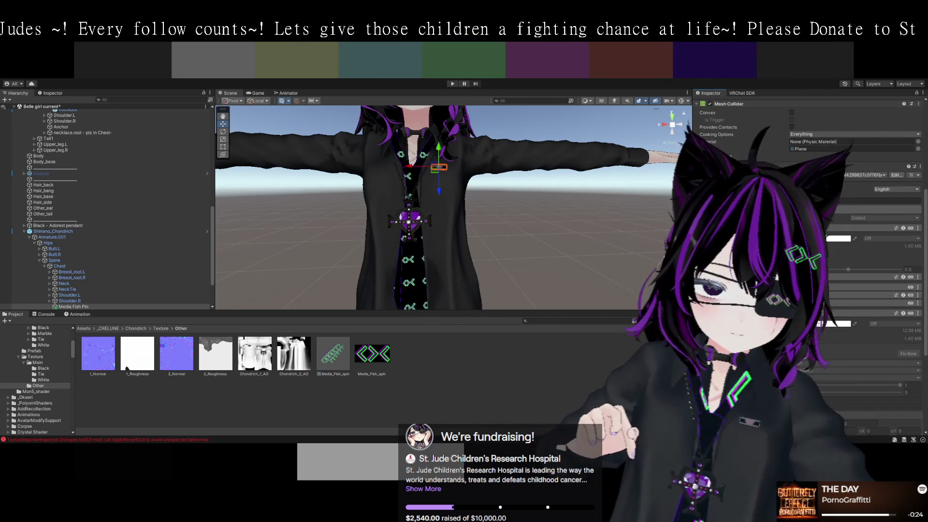
scroll(807, 242, up, 3)
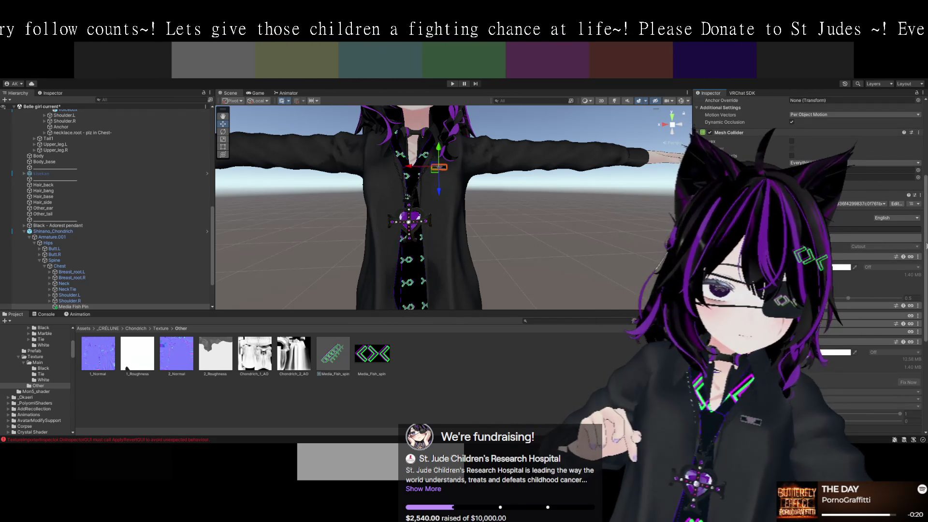
scroll(860, 247, down, 3)
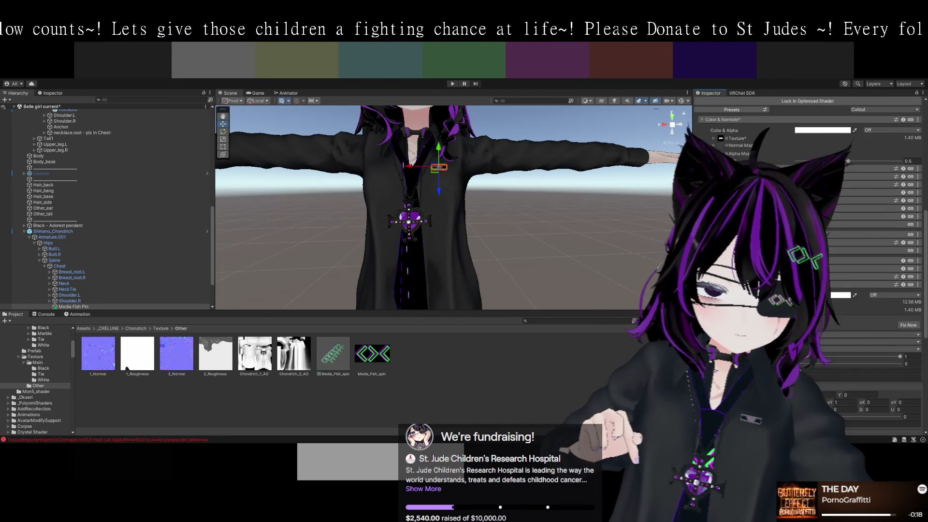
scroll(860, 242, up, 1)
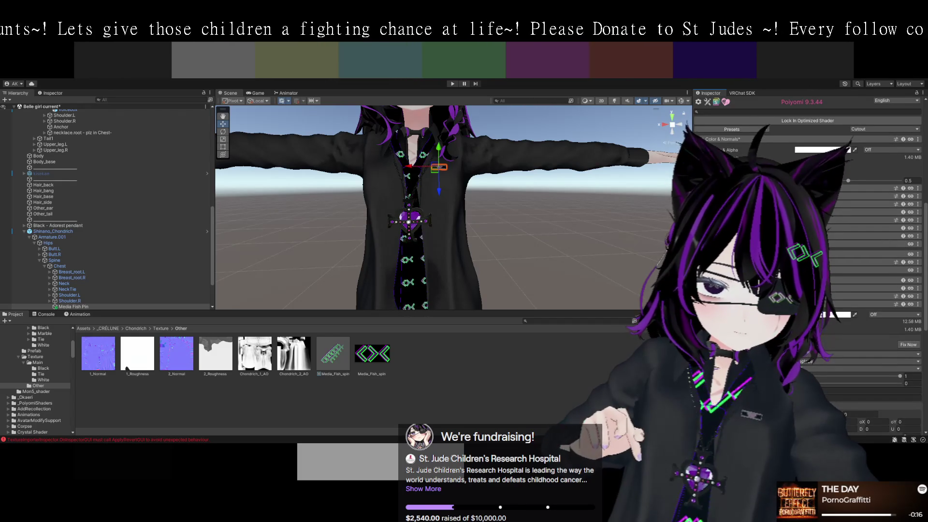
scroll(533, 236, up, 4)
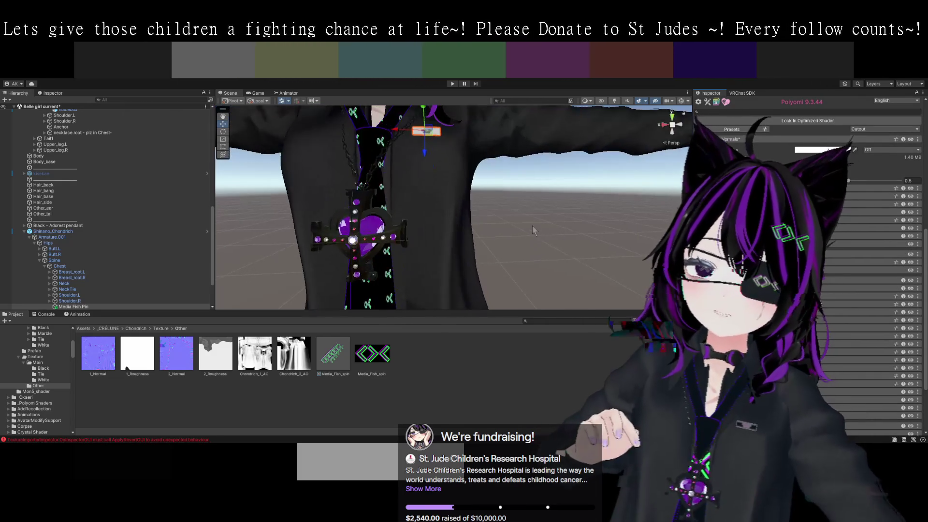
key(f)
scroll(555, 250, up, 4)
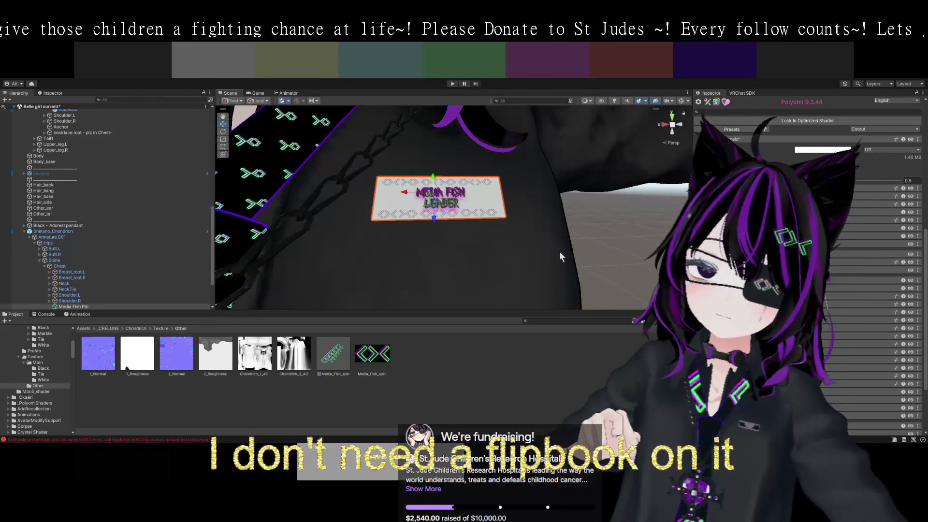
drag(556, 251, 582, 236)
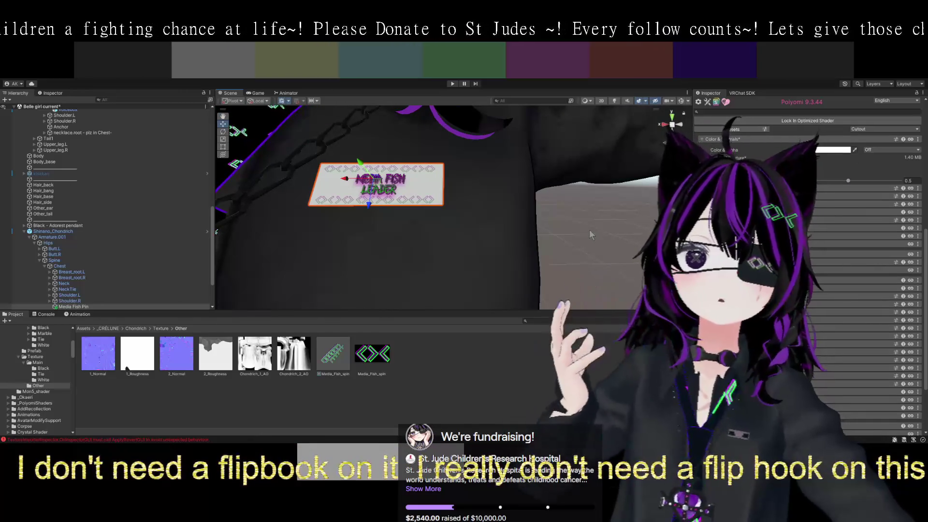
Expand another texture section of the pin material and search the project for 'noise'.
scroll(821, 265, down, 10)
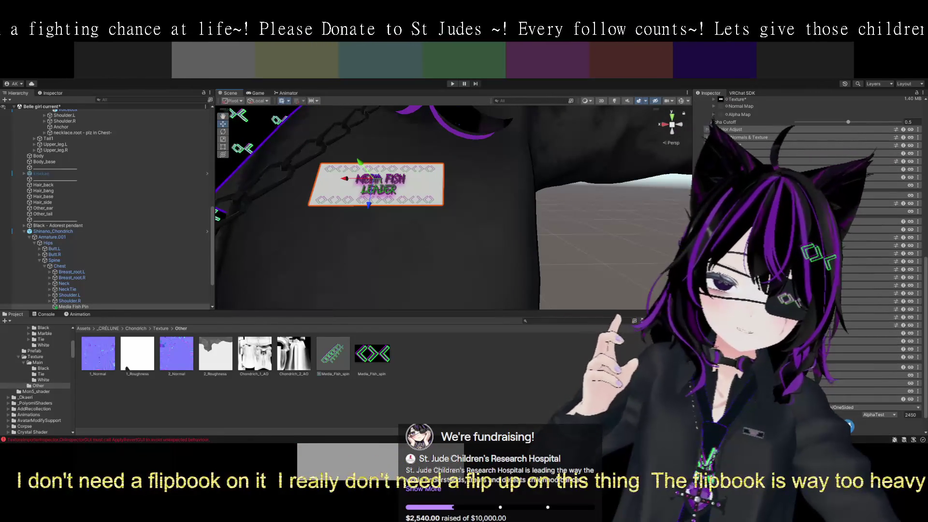
click(870, 254)
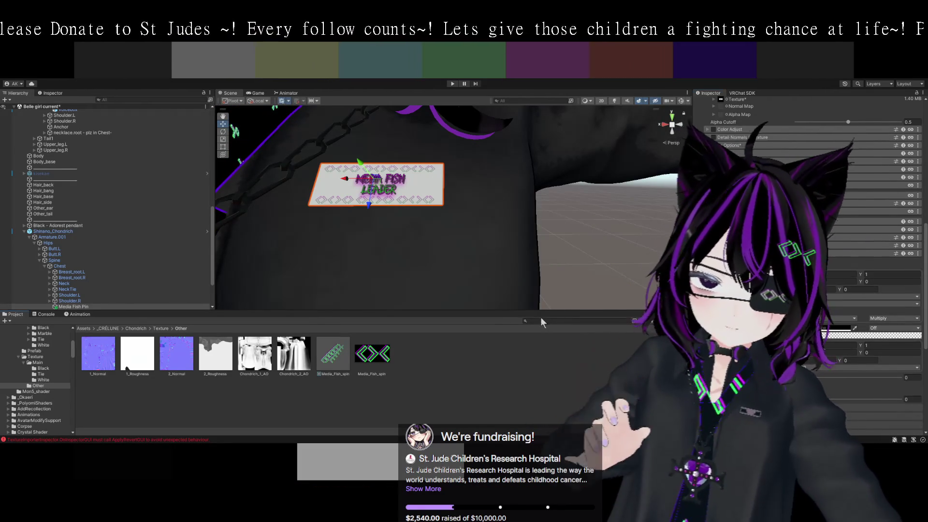
text(noise)
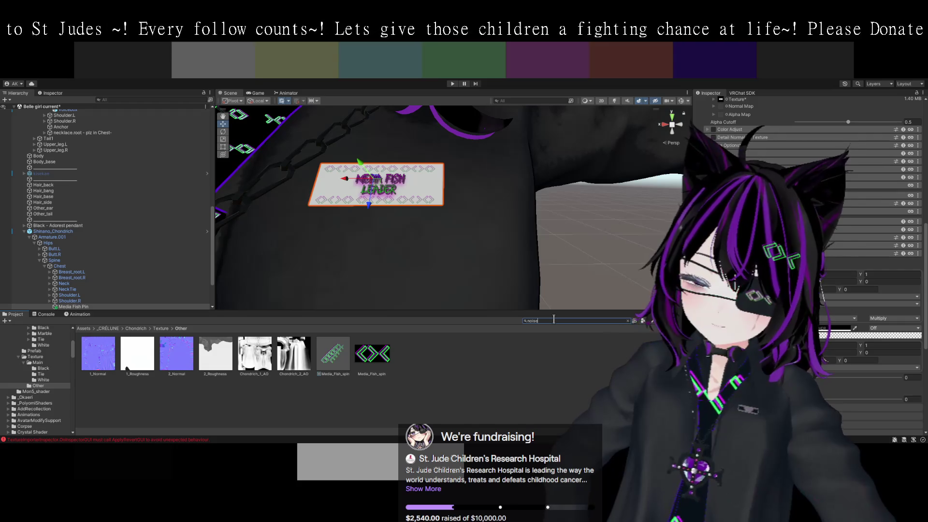
Browse the noise textures, search for 'fish', and confirm the added texture's Y value of 13.
scroll(578, 351, down, 2)
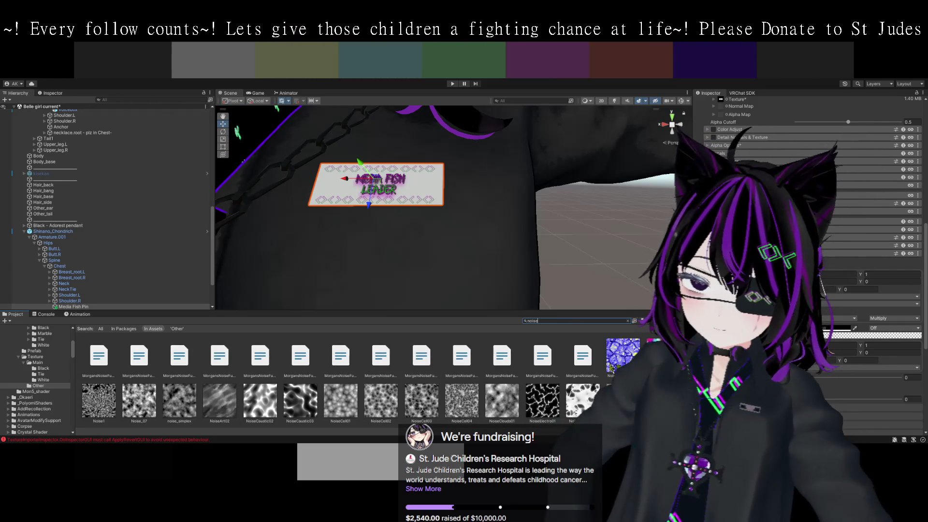
scroll(476, 399, down, 1)
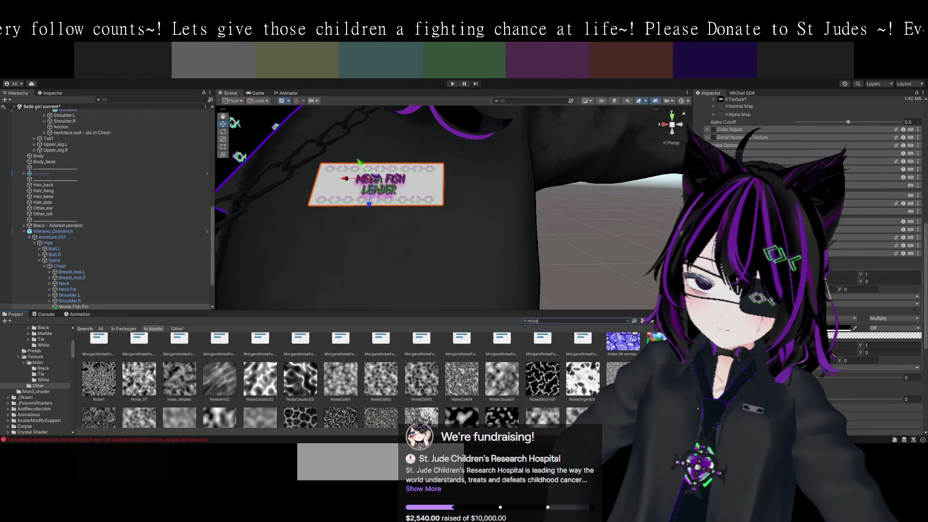
scroll(441, 385, down, 3)
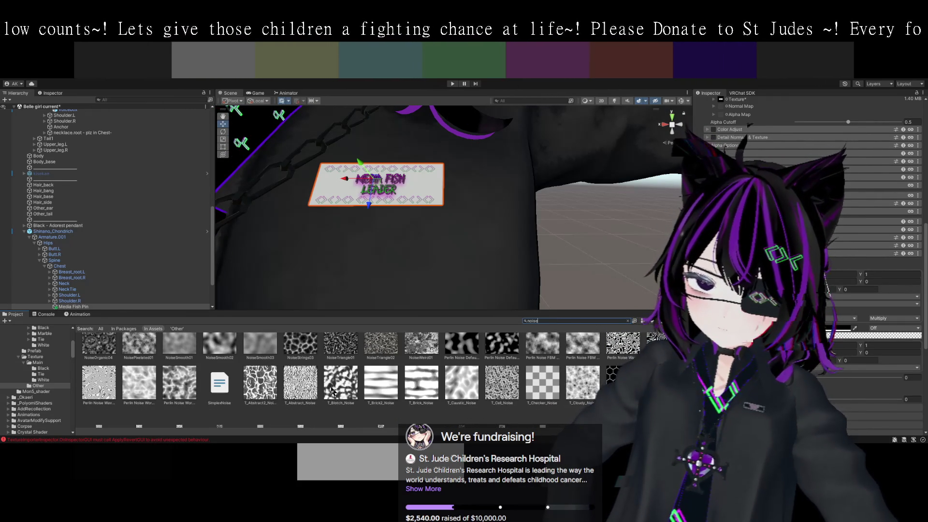
scroll(549, 396, down, 4)
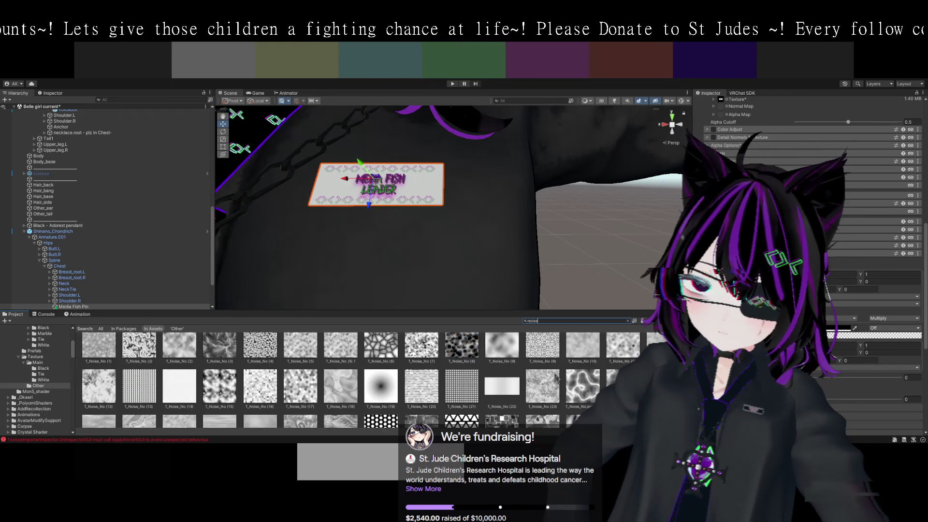
scroll(555, 381, up, 5)
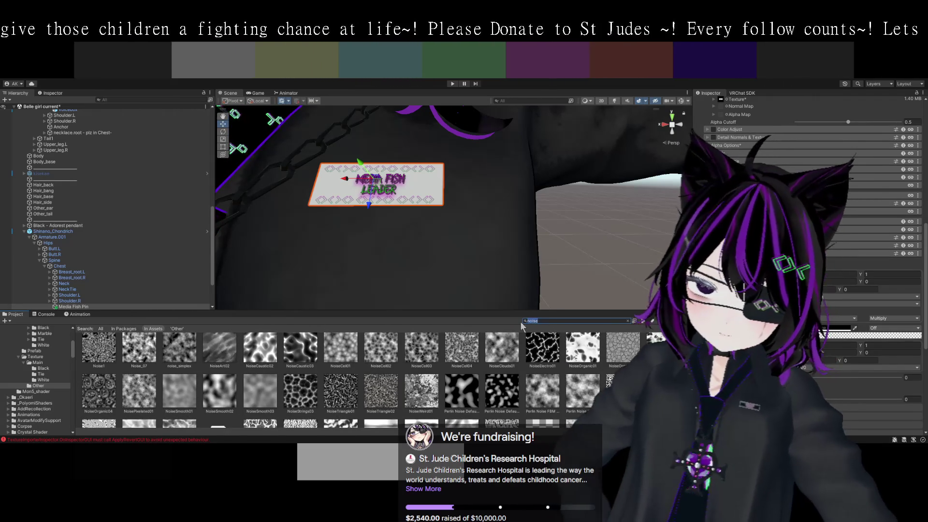
text(fish)
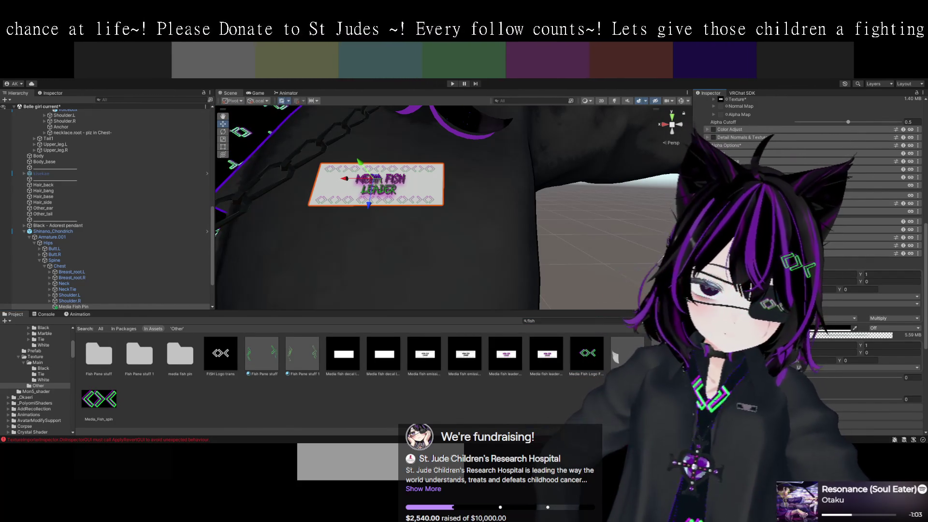
scroll(870, 266, up, 1)
text(3)
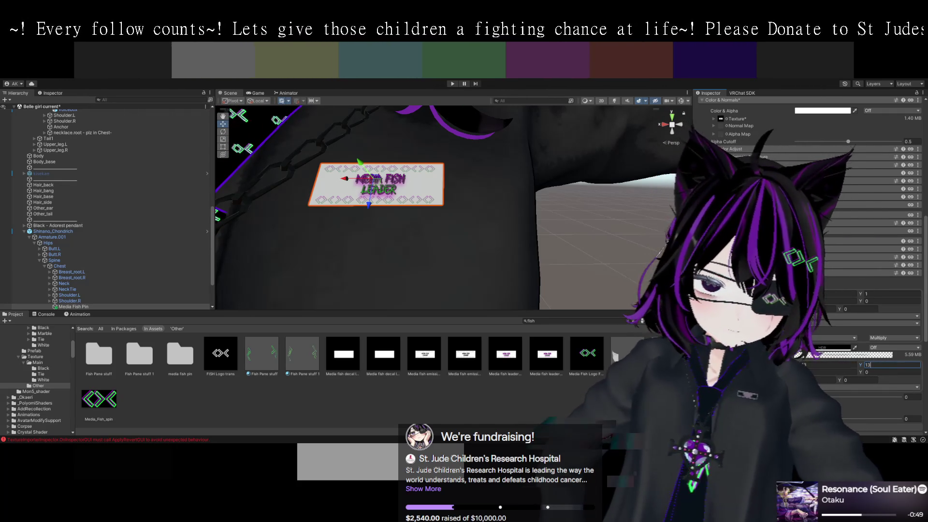
key(Return)
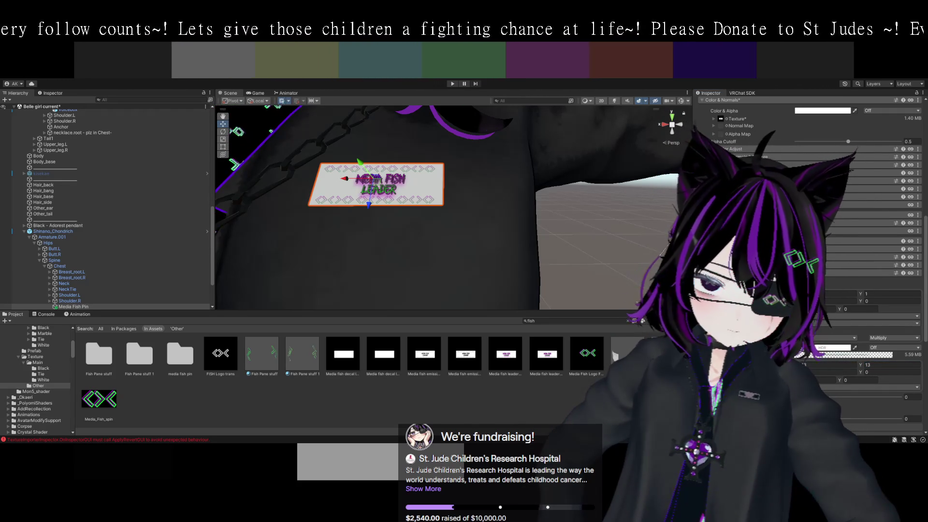
Orbit around the Media Fish placard and scroll the pin material's settings back to the top.
scroll(812, 194, down, 2)
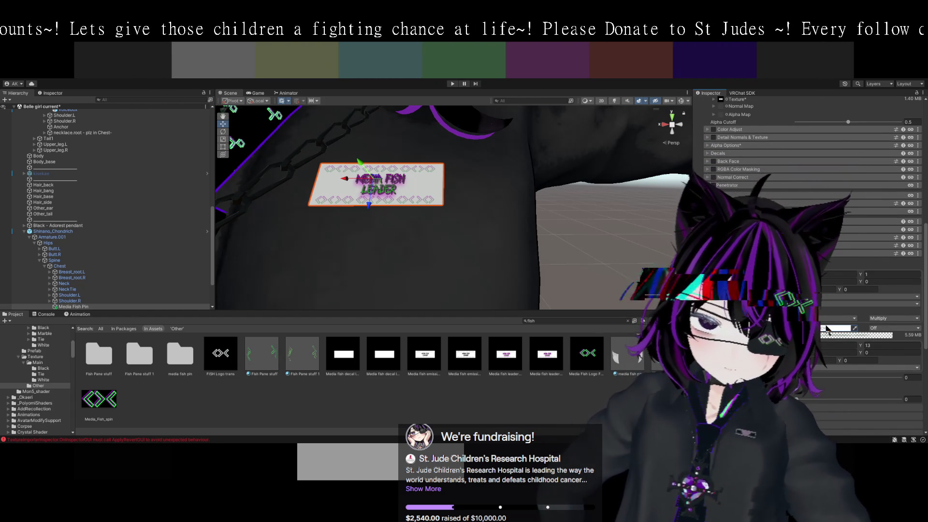
drag(594, 302, 619, 280)
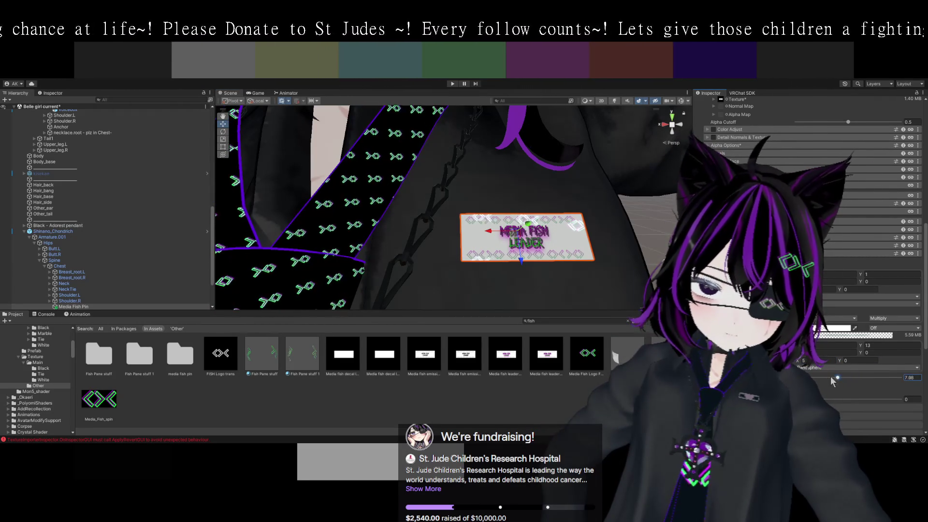
scroll(809, 242, up, 5)
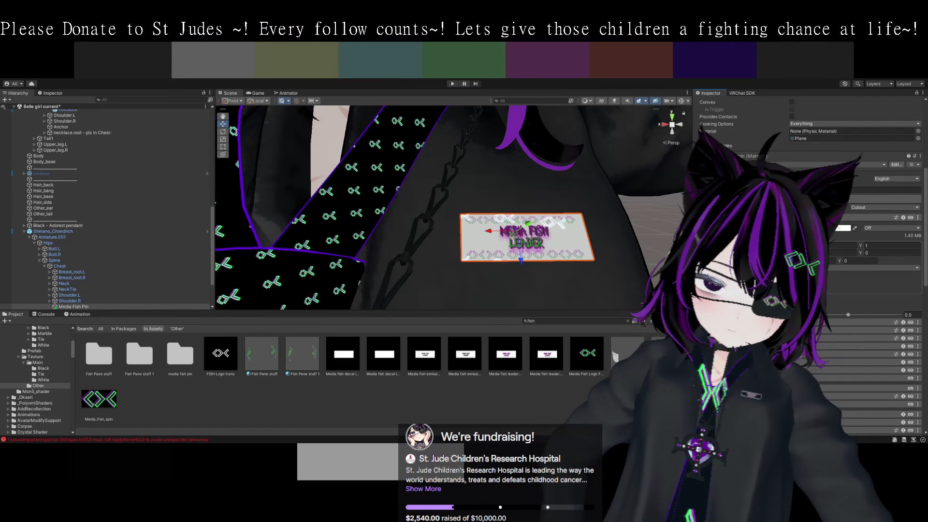
scroll(809, 242, down, 6)
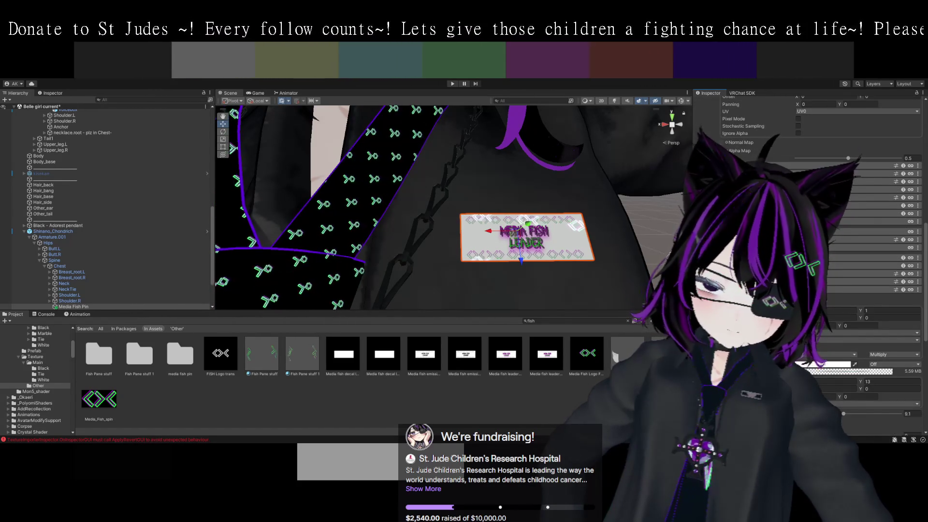
scroll(810, 241, up, 2)
scroll(810, 242, up, 5)
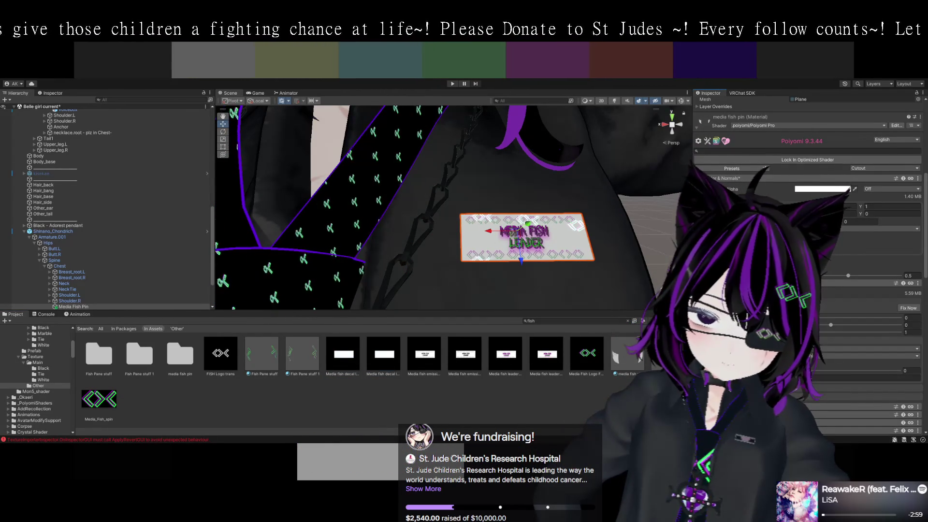
Apply the material's suggested fix and select one of the Media fish decal textures.
click(908, 309)
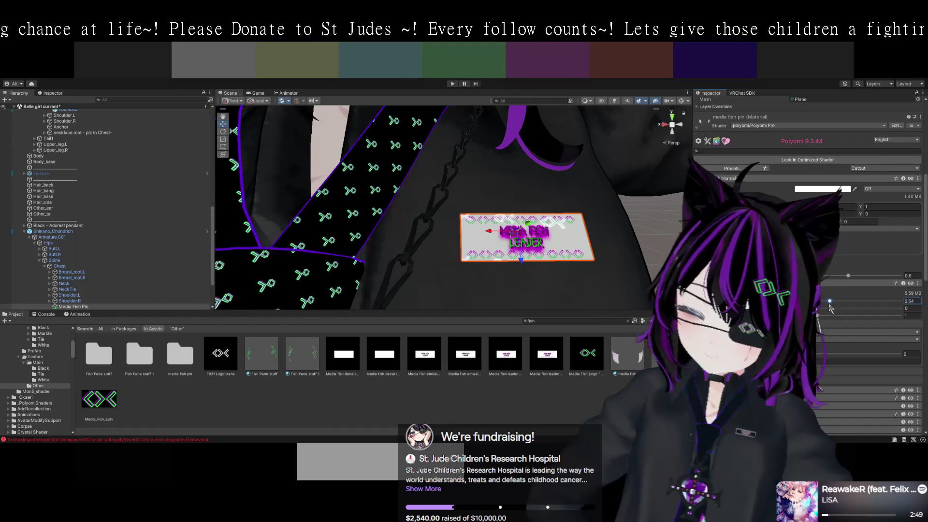
scroll(827, 307, down, 3)
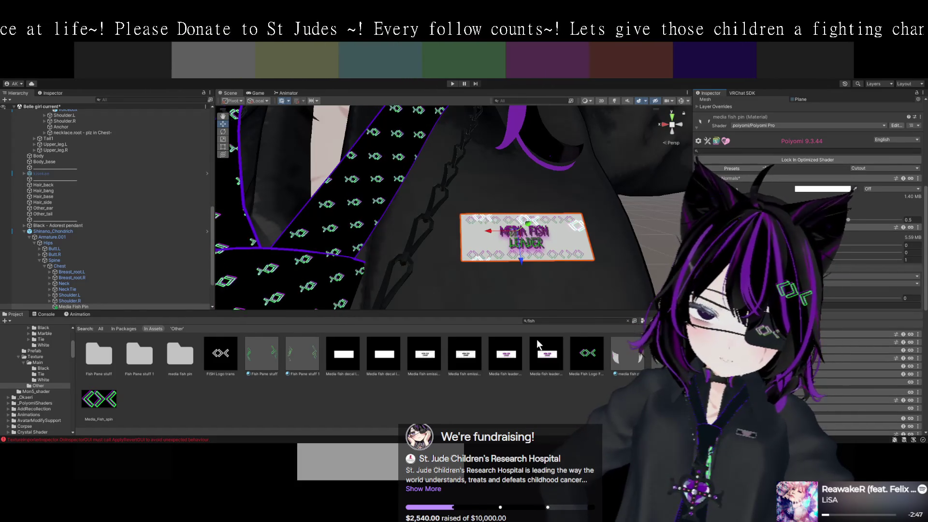
click(344, 355)
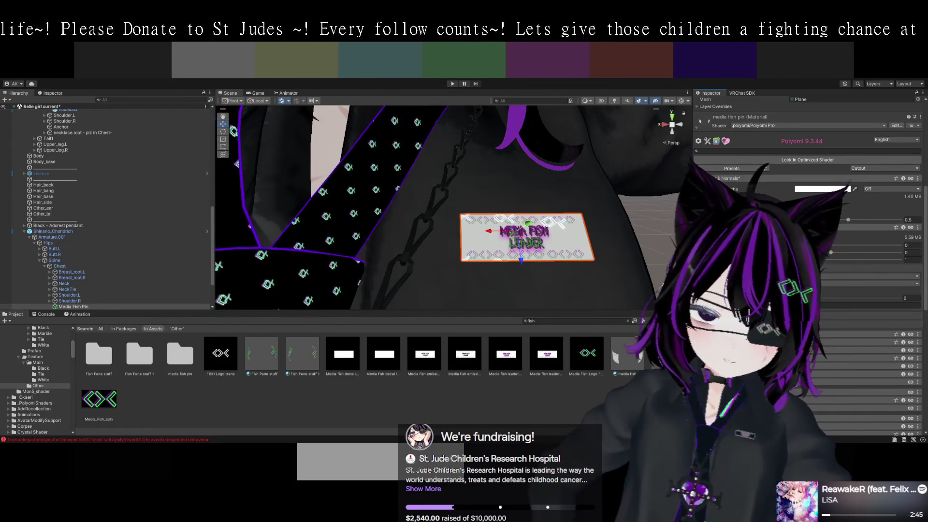
text(-0.04)
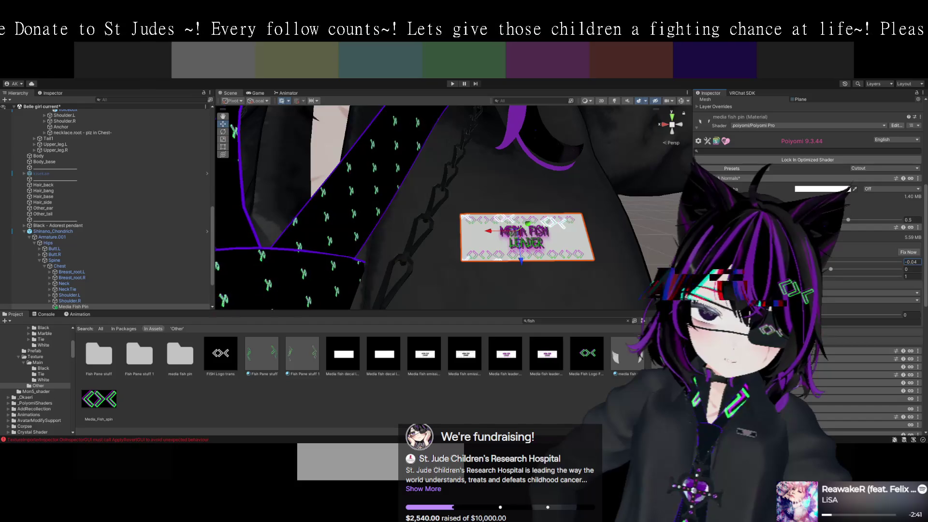
text(0.31)
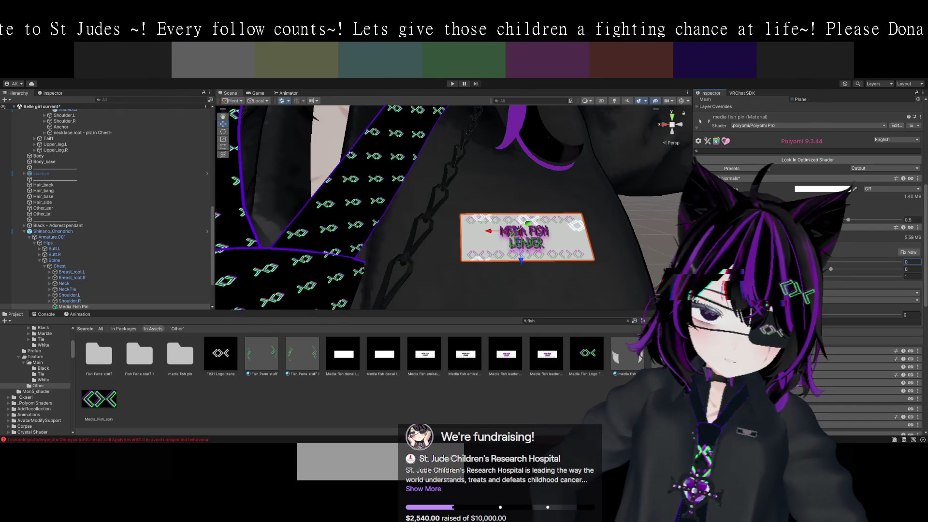
Set the fish pattern offset to 0 and 0.73, tiling to about 1.84, then clear the search.
click(828, 270)
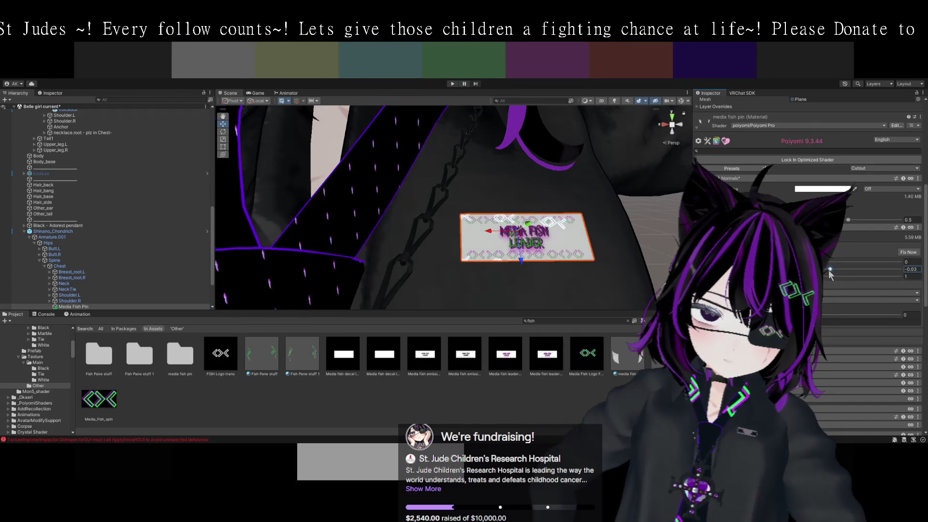
text(0)
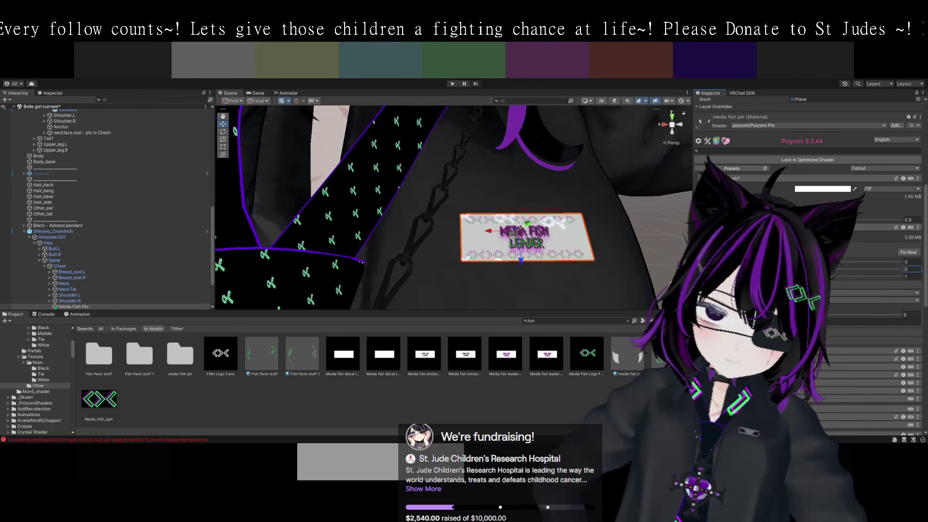
click(911, 262)
text(0.73)
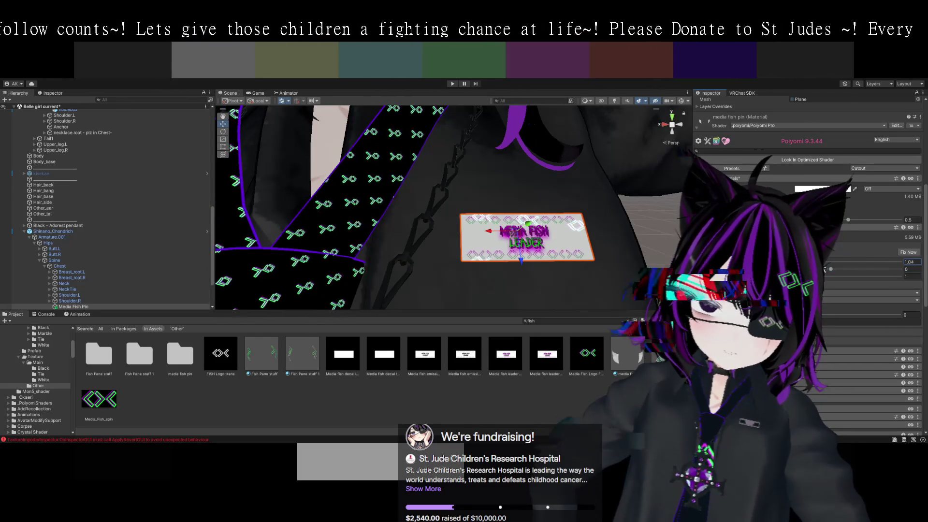
mouse_move(822, 275)
mouse_down()
mouse_move(837, 280)
mouse_move(827, 279)
mouse_move(833, 271)
mouse_up()
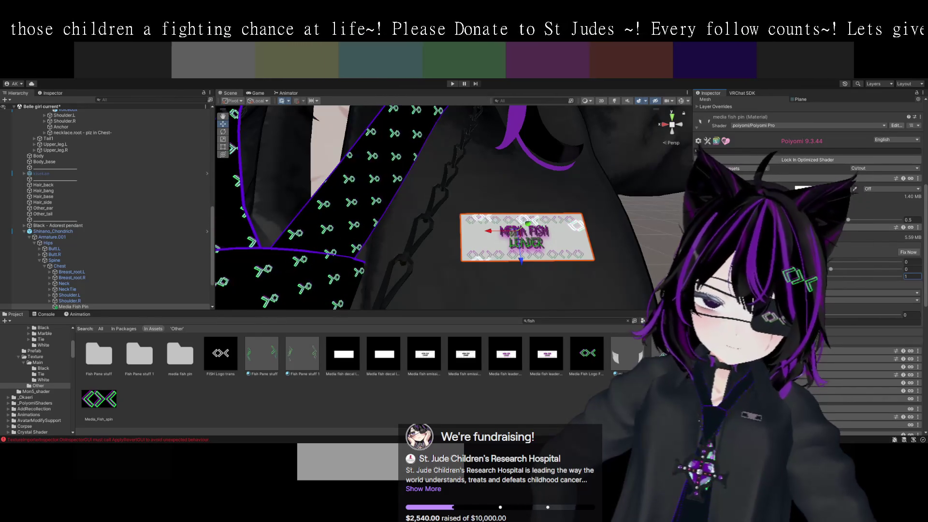
click(627, 320)
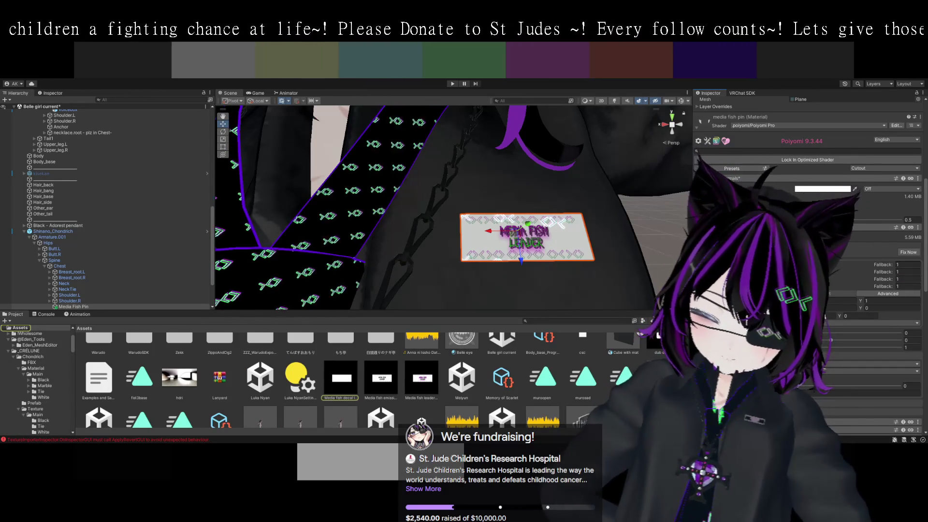
Assign the Media fish emission texture to the pin material's texture slot and fix its import settings.
click(386, 378)
mouse_move(389, 377)
mouse_down()
mouse_move(556, 309)
mouse_move(821, 247)
mouse_up()
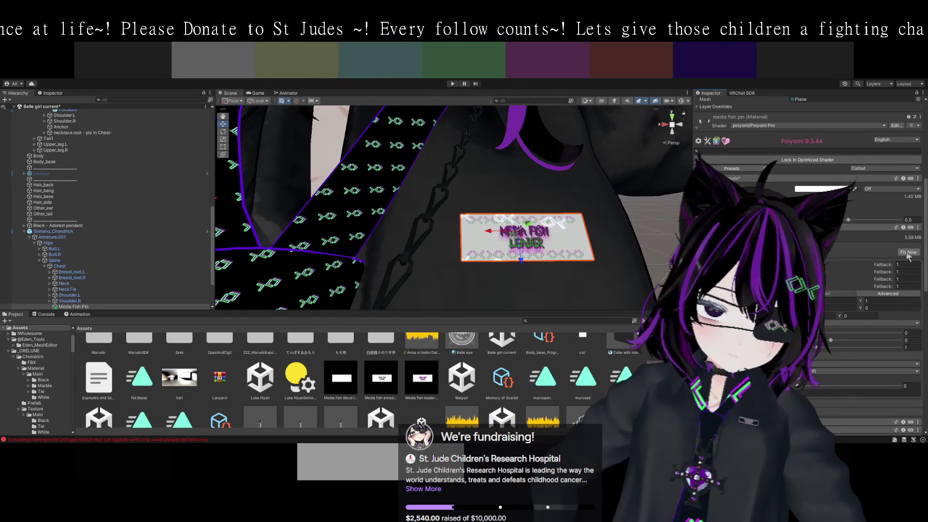
click(908, 252)
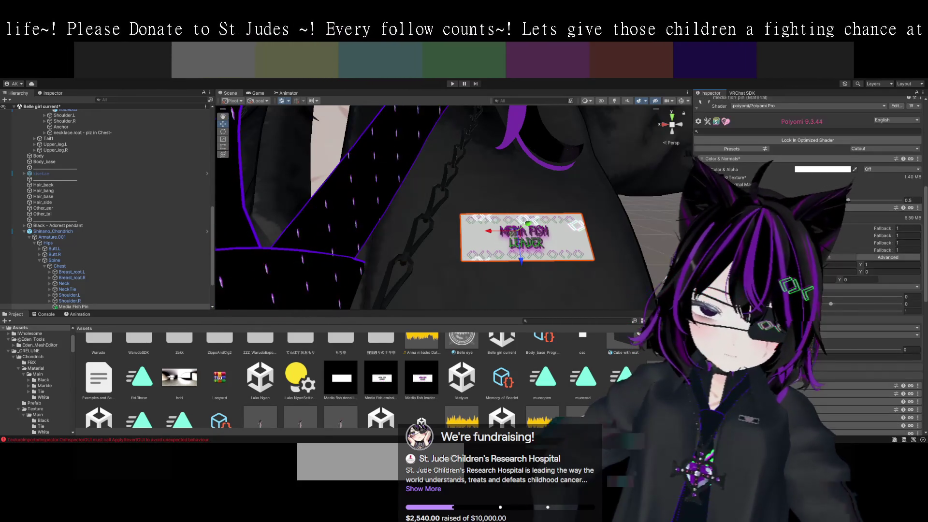
scroll(807, 193, down, 2)
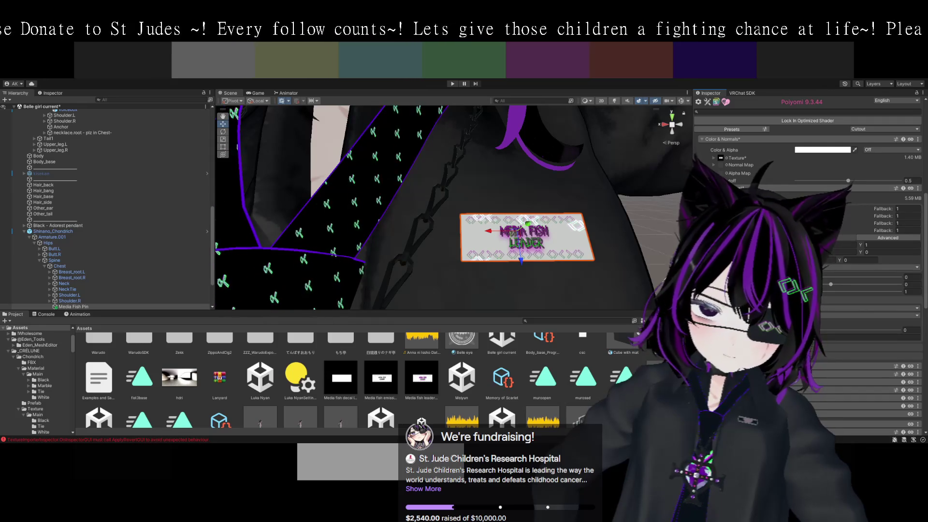
Raise the emission value to 1.04 and look over the glowing fish pin in the Scene view.
mouse_move(817, 281)
mouse_down()
mouse_move(825, 283)
mouse_move(795, 284)
mouse_up()
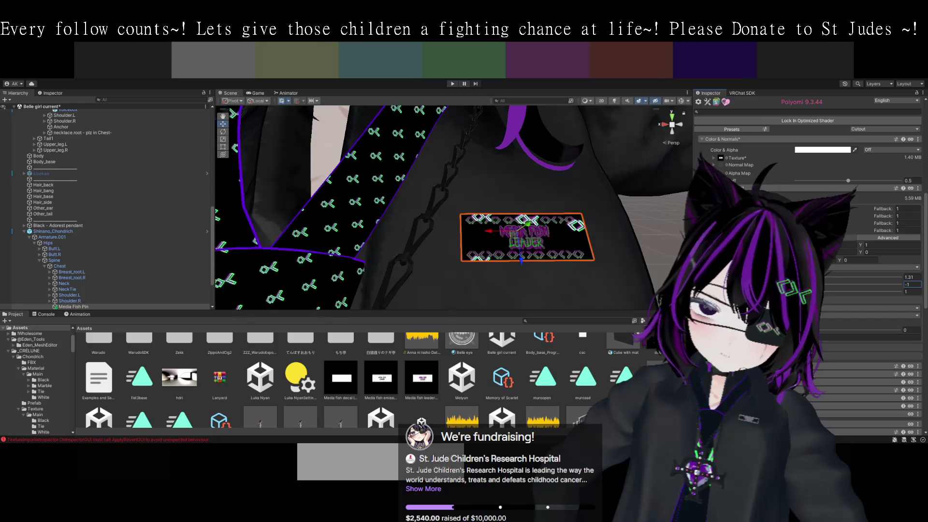
scroll(576, 269, up, 2)
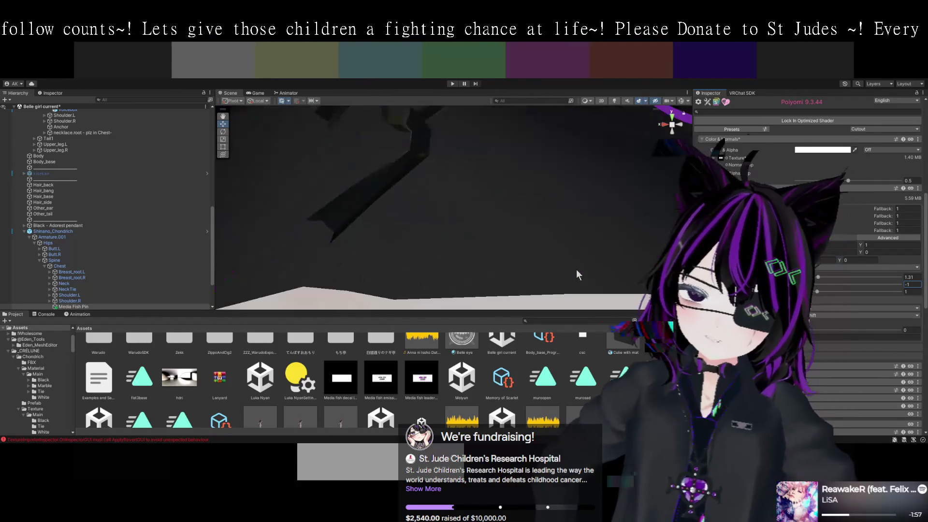
mouse_move(617, 276)
mouse_down()
mouse_move(602, 266)
mouse_move(624, 263)
mouse_move(606, 242)
mouse_move(539, 251)
mouse_move(471, 237)
mouse_move(533, 243)
mouse_move(507, 249)
mouse_move(612, 227)
mouse_move(625, 232)
mouse_move(608, 228)
mouse_move(610, 240)
mouse_move(619, 231)
mouse_move(648, 236)
mouse_move(631, 237)
mouse_move(634, 248)
mouse_up()
key(w)
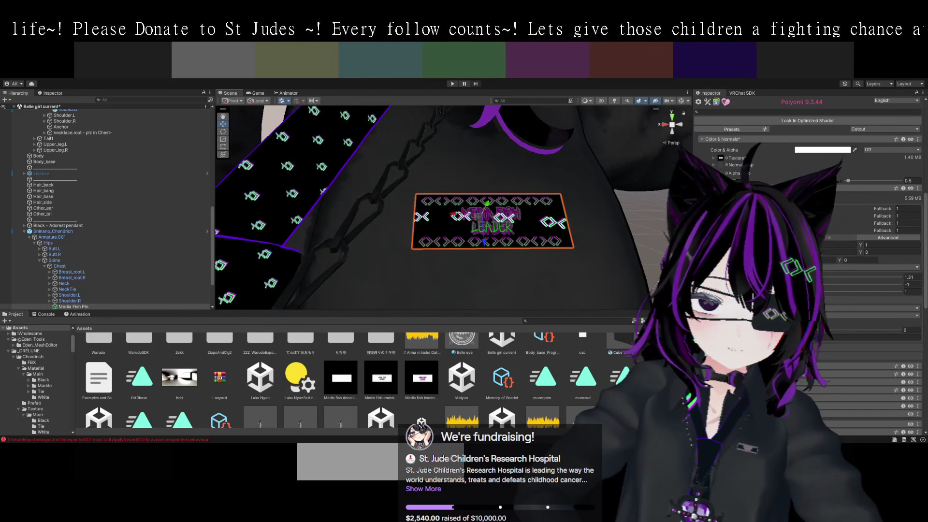
Scroll the Poiyomi inspector to the decal texture settings and enter a value of 5.
scroll(807, 193, down, 5)
scroll(807, 193, down, 5)
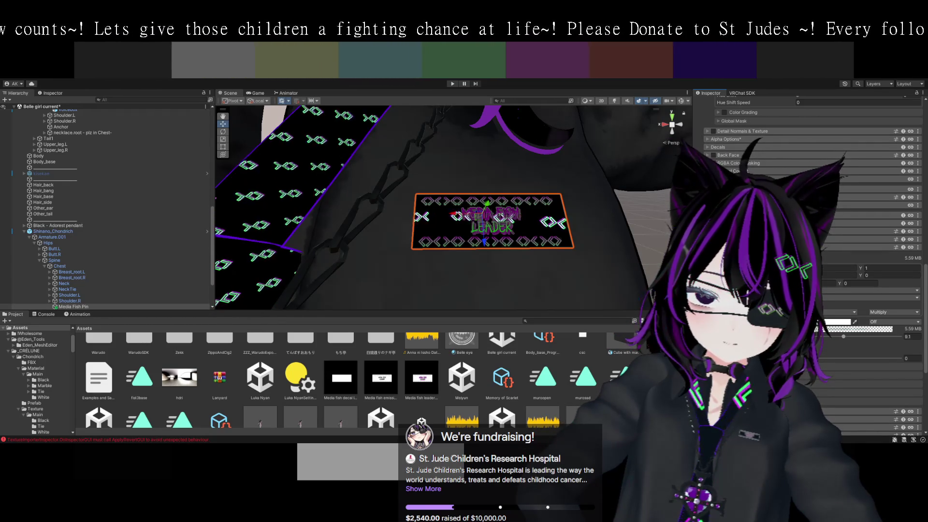
scroll(449, 207, up, 3)
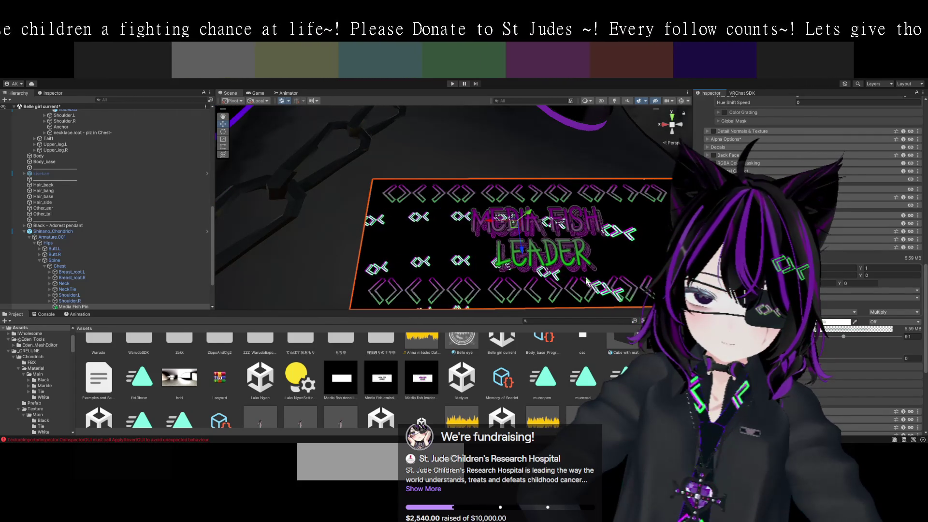
scroll(812, 194, down, 1)
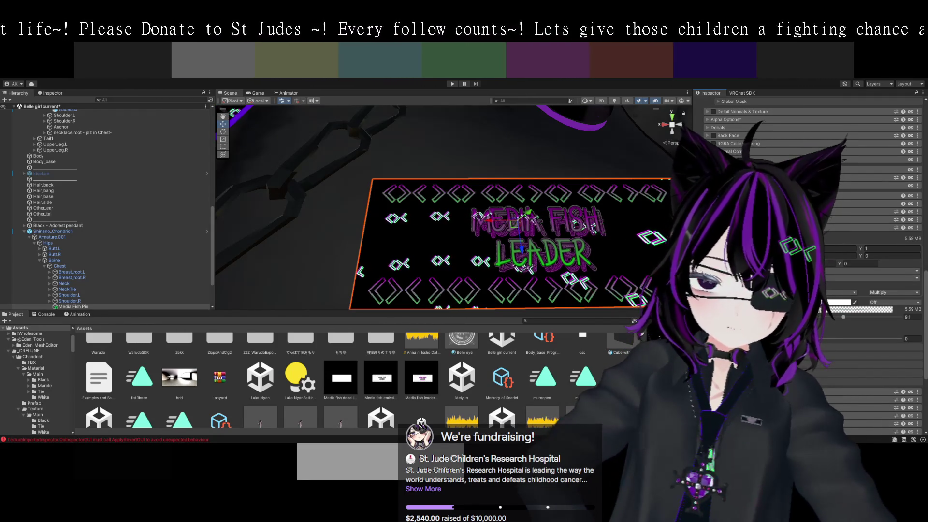
scroll(631, 275, down, 5)
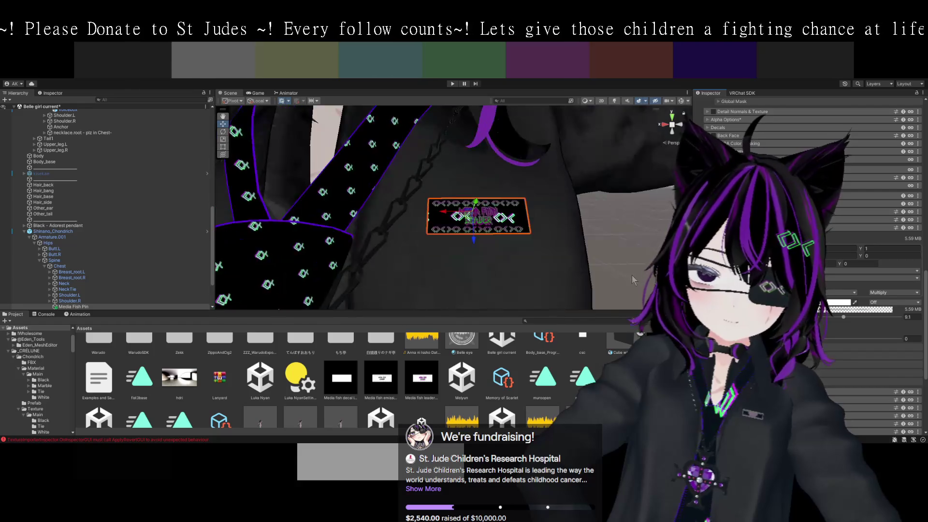
scroll(631, 274, up, 3)
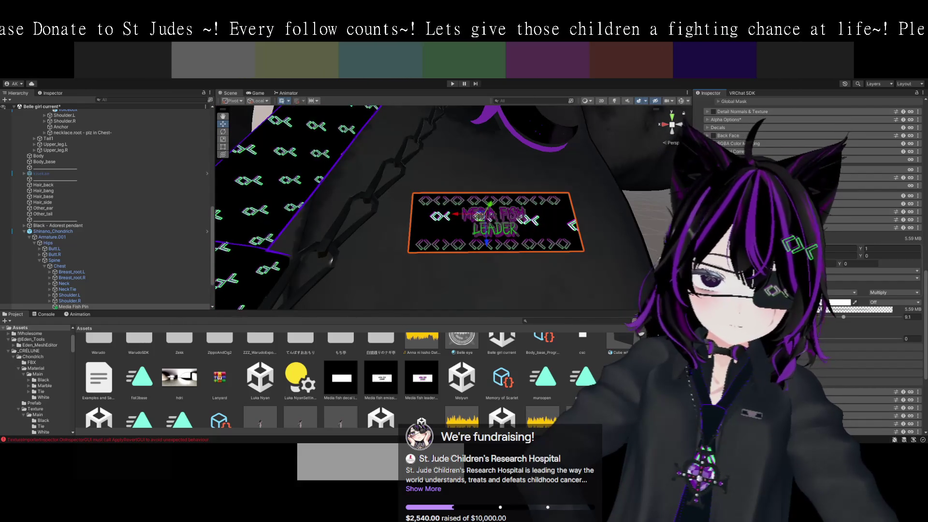
scroll(809, 266, down, 1)
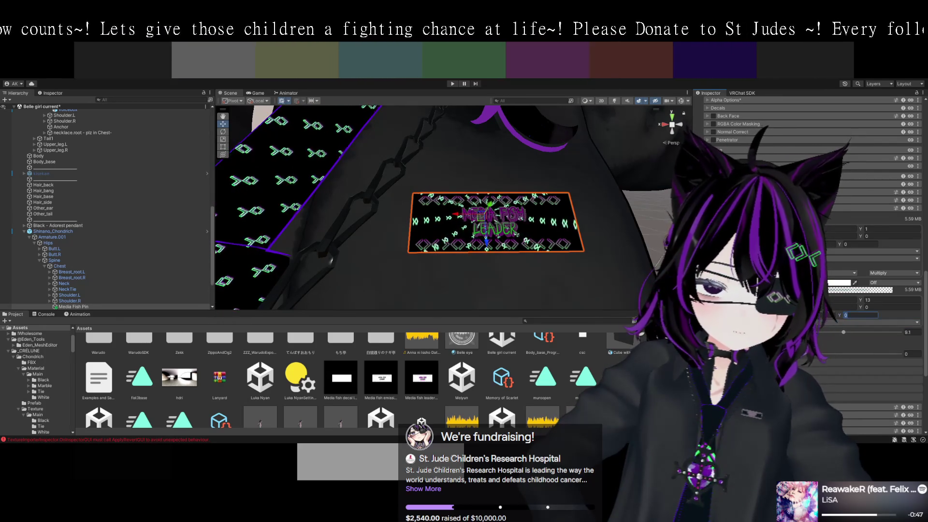
text(5)
key(Return)
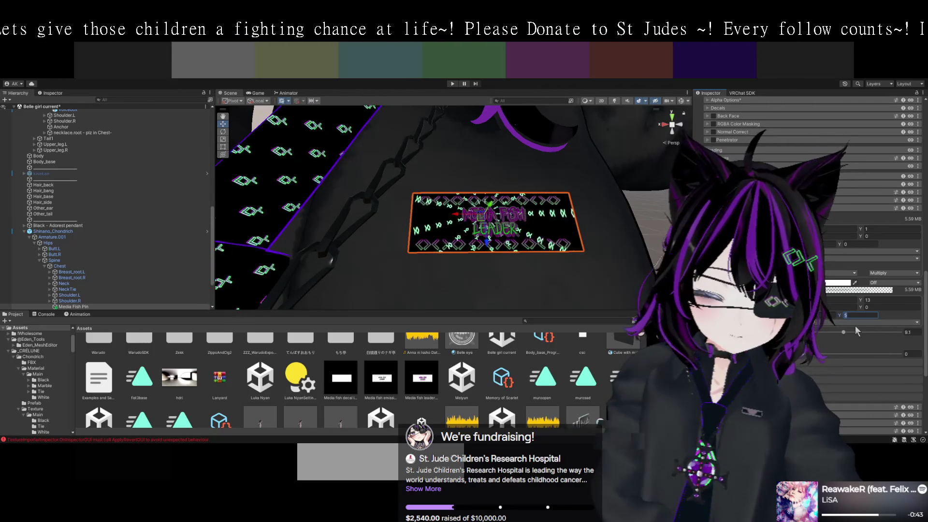
Change the panning Y value to 4 and orbit around the pin to check the fish.
text(4)
key(Return)
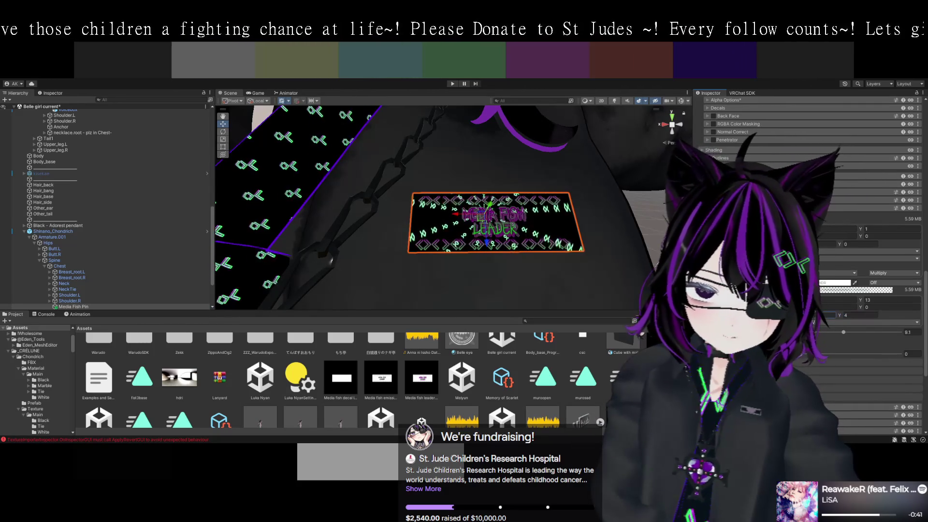
drag(604, 242, 631, 277)
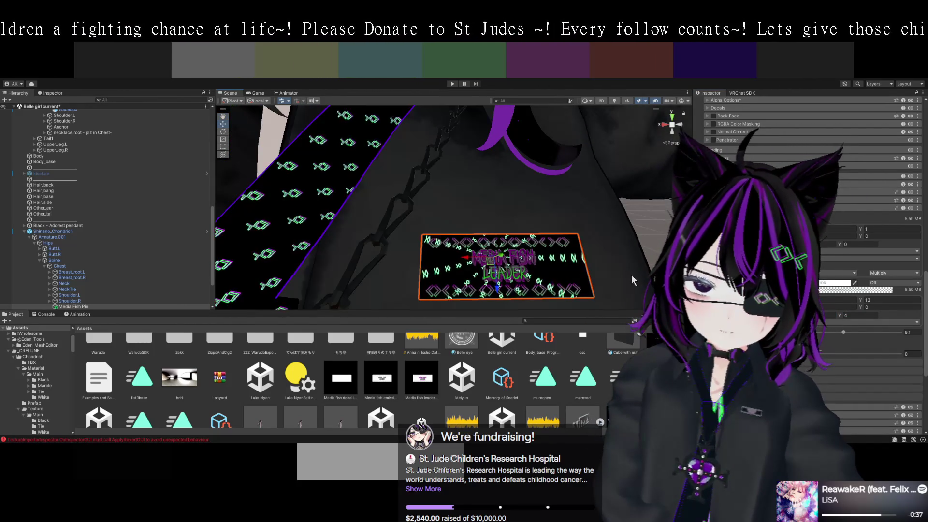
scroll(630, 274, up, 5)
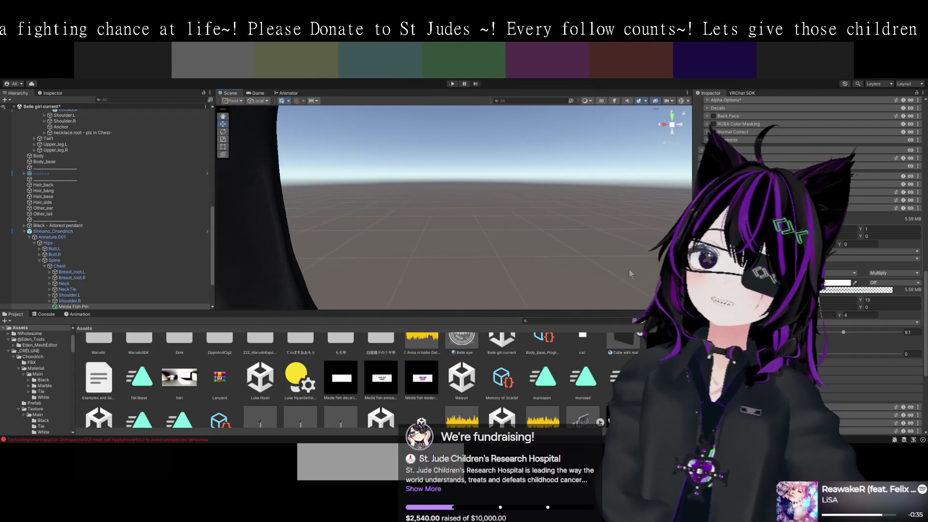
Frame the pin decal in the Scene view, showing more shirt above it.
scroll(606, 262, down, 10)
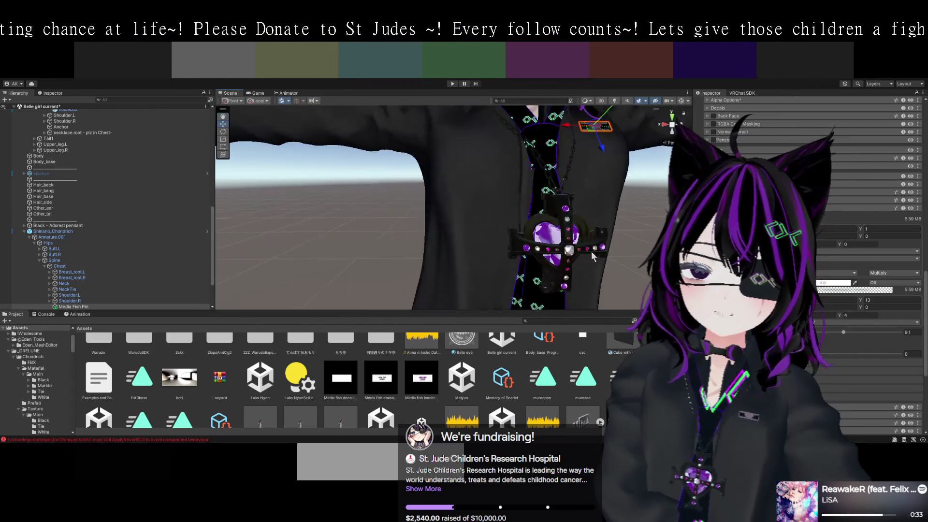
key(f)
scroll(543, 282, down, 5)
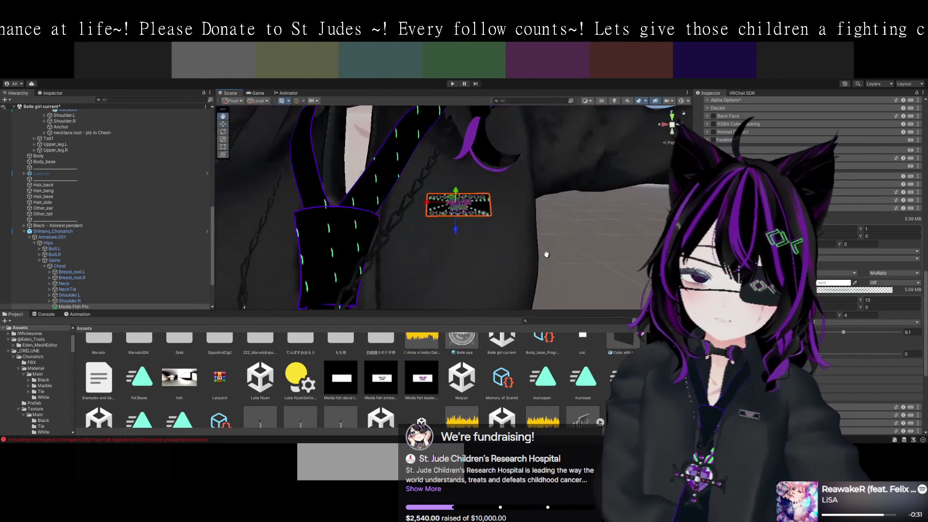
scroll(542, 256, up, 6)
scroll(541, 254, down, 3)
scroll(541, 255, up, 2)
drag(549, 262, 512, 301)
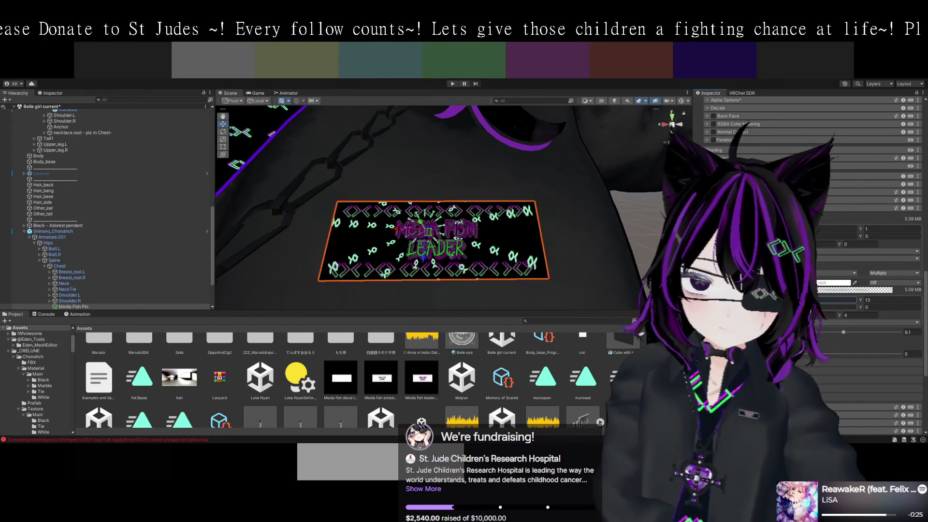
Change the fish tiling Y value to 10, then pan and orbit to inspect the pin.
key(Tab)
text(10)
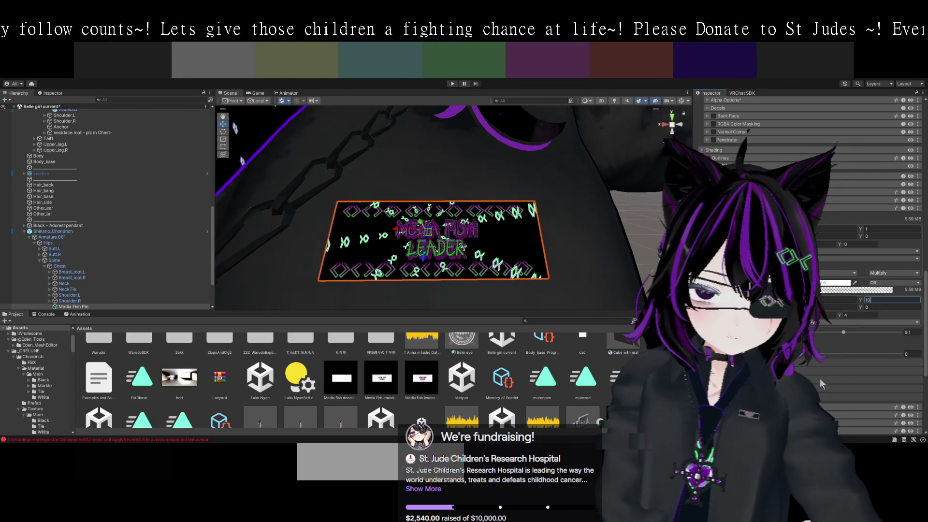
key(Tab)
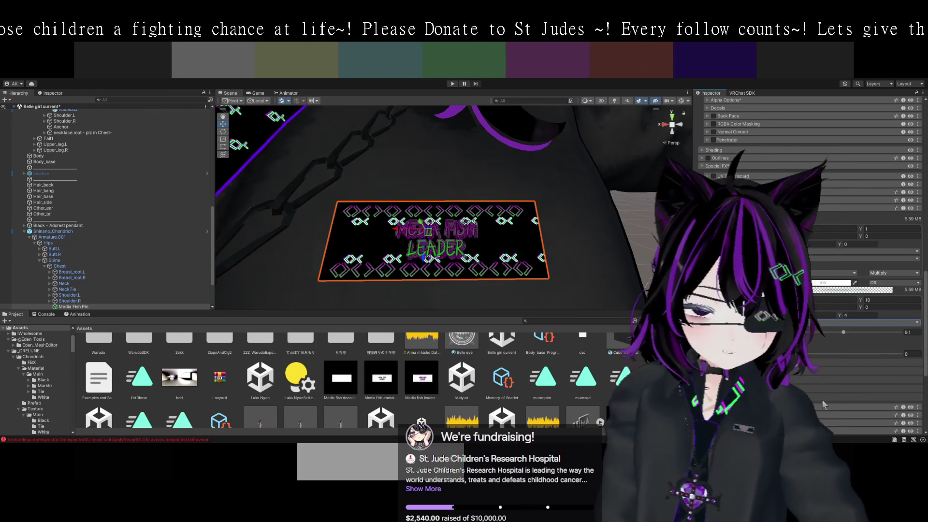
mouse_move(545, 300)
mouse_down()
mouse_move(637, 278)
mouse_move(620, 262)
mouse_up()
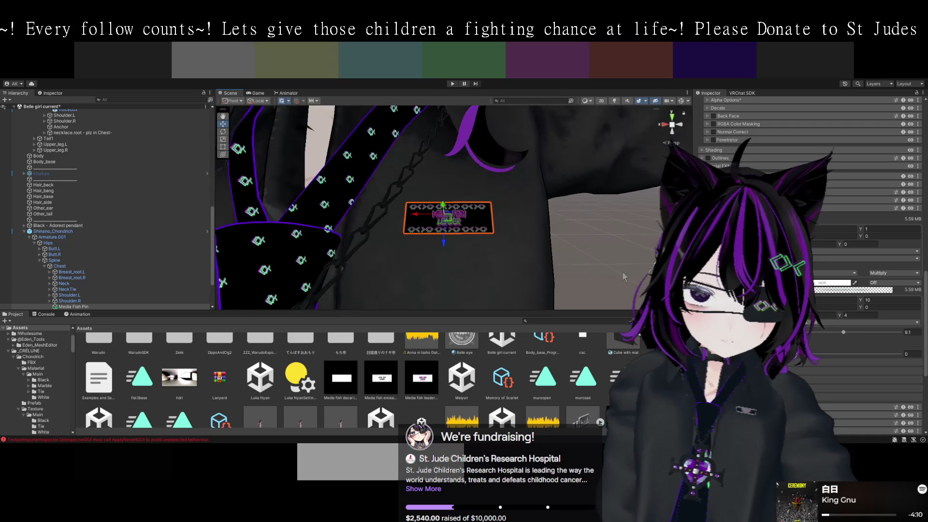
scroll(620, 270, down, 3)
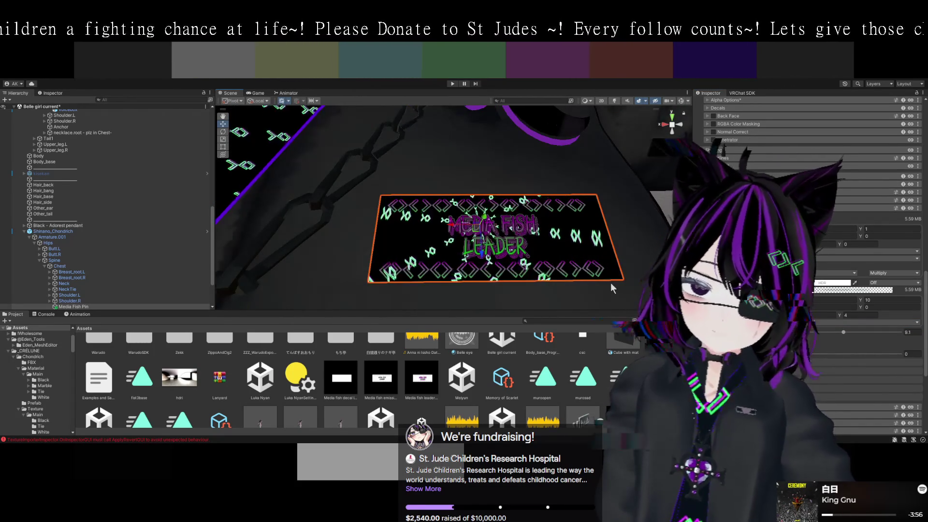
drag(592, 279, 590, 281)
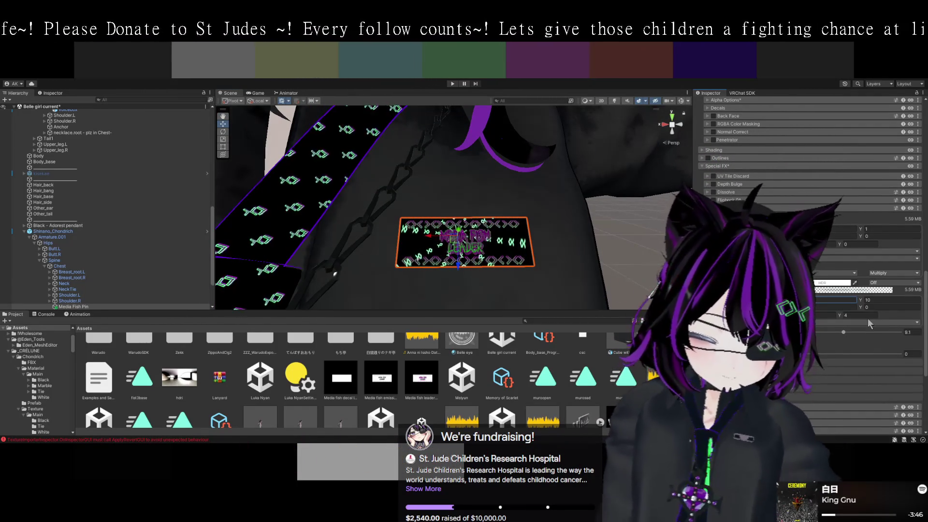
Set the decal's fish tiling Y value to 5.
key(Tab)
text(5)
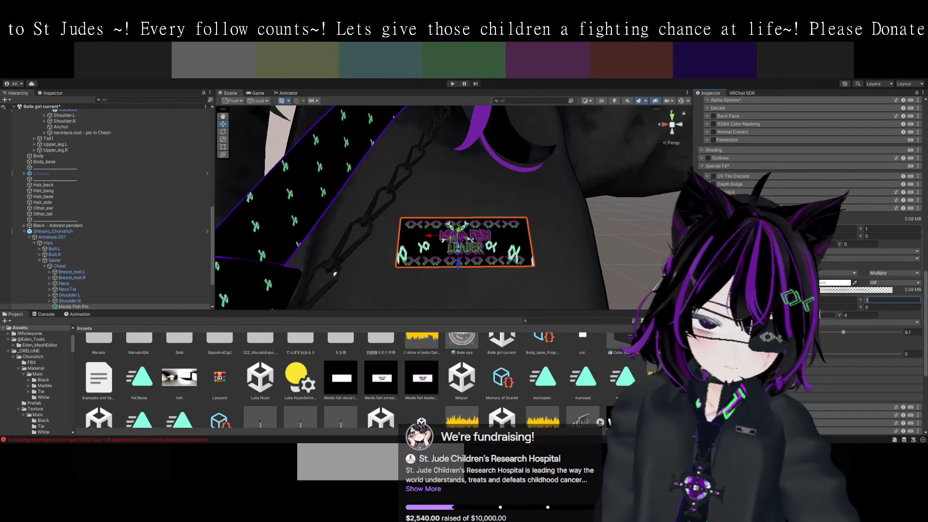
click(851, 315)
Set the decal's panning Y value to 3 so the fish scroll.
text(3)
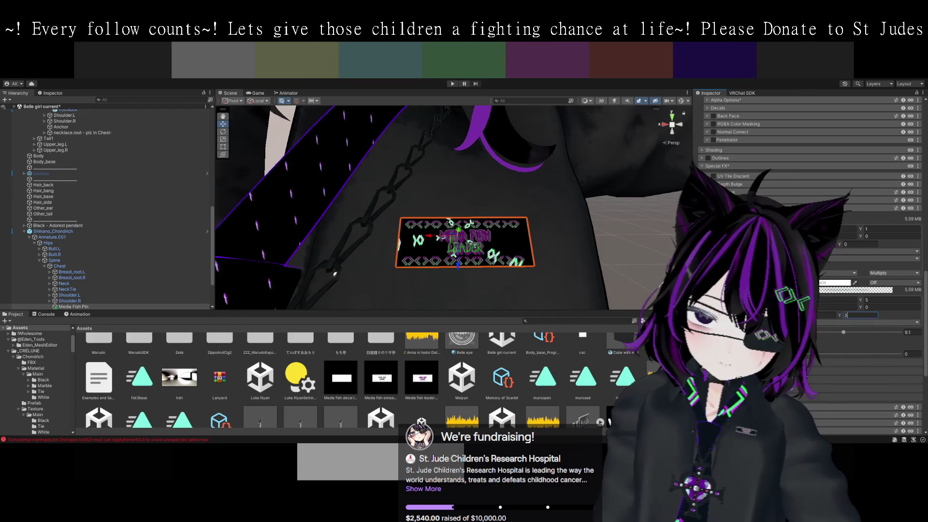
text(1)
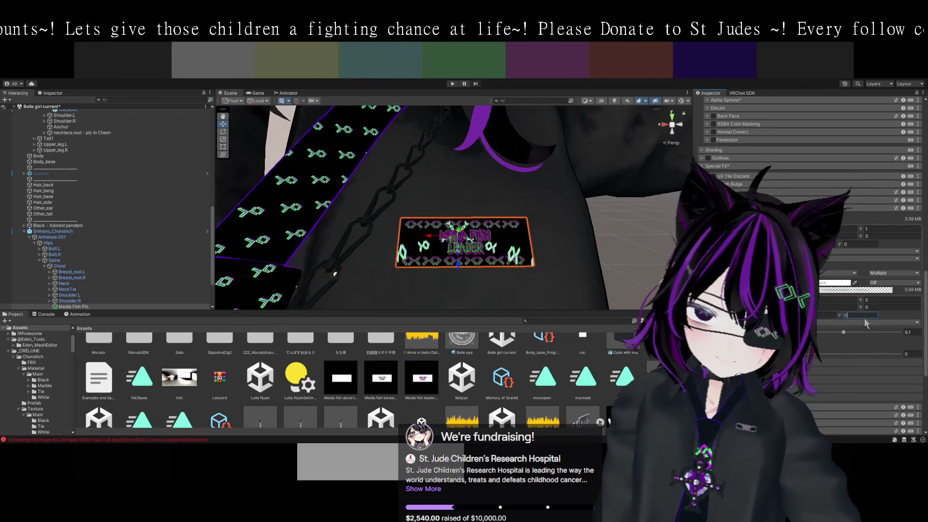
click(832, 319)
text(15)
key(Return)
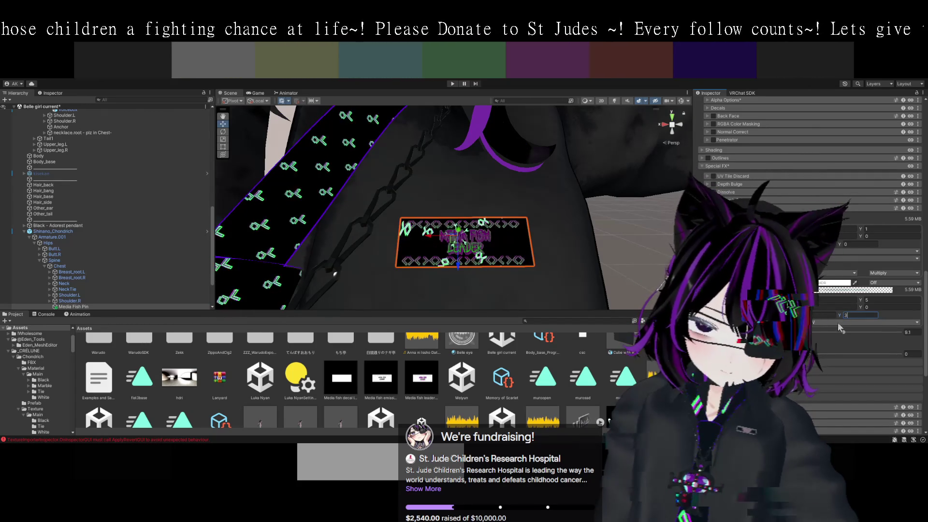
text(3)
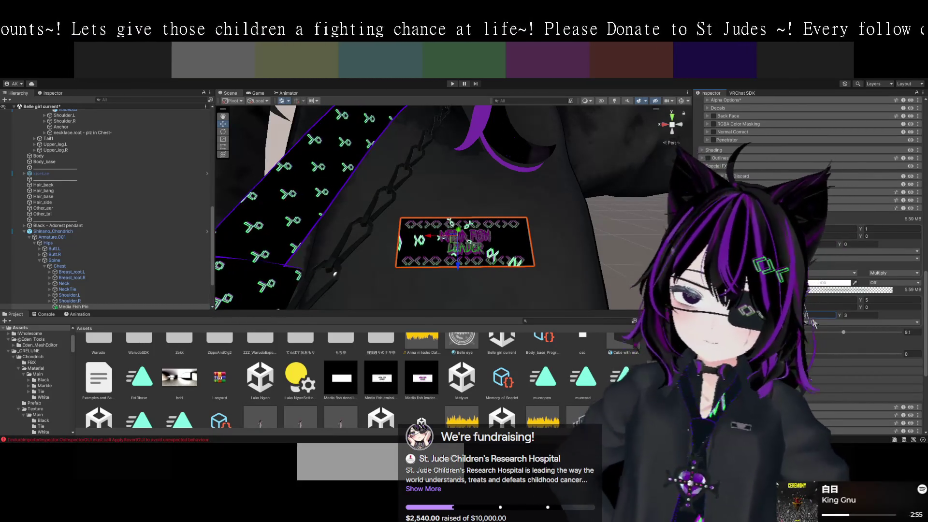
scroll(817, 318, down, 2)
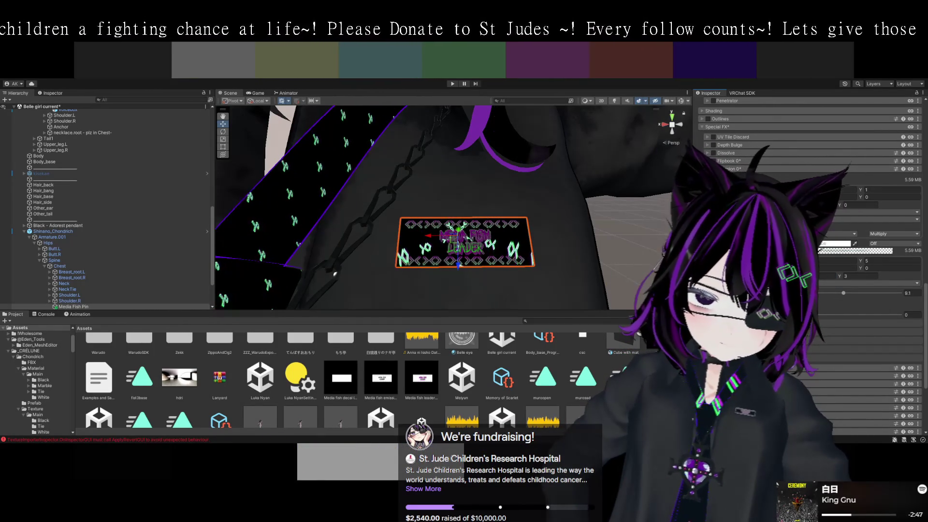
Set the decal slider to about 0.3 and lower the next value from 9.1 to 3.
click(827, 314)
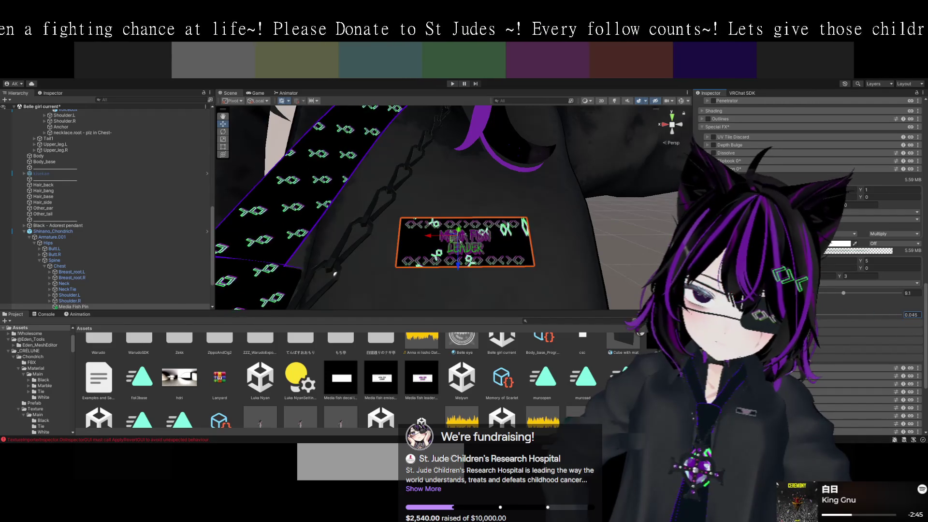
drag(851, 295, 807, 293)
click(910, 293)
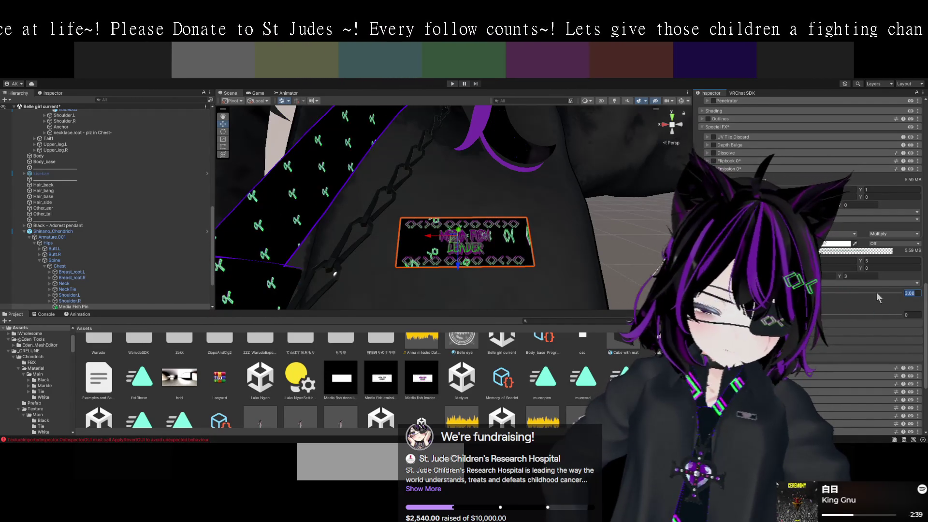
text(3)
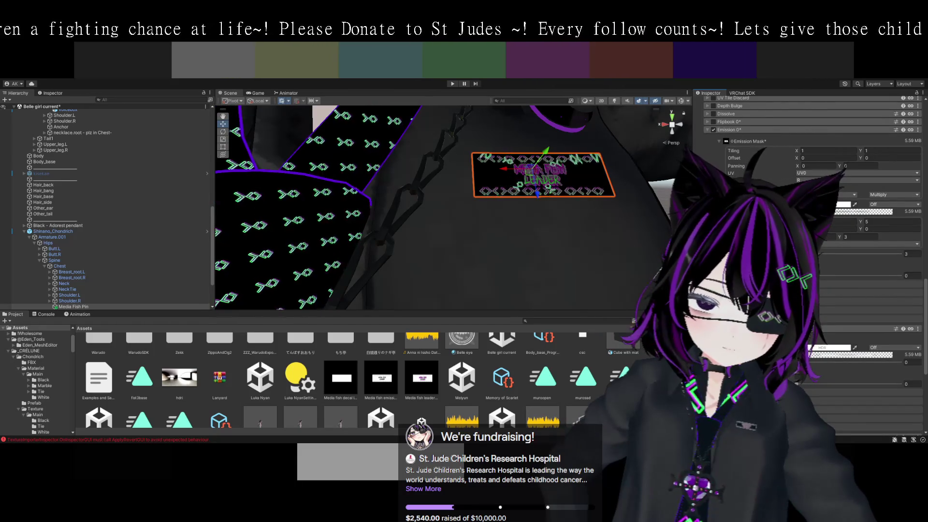
Enter new emission float values in the Inspector, starting with 0.07 and 1.75.
click(911, 363)
text(0.07)
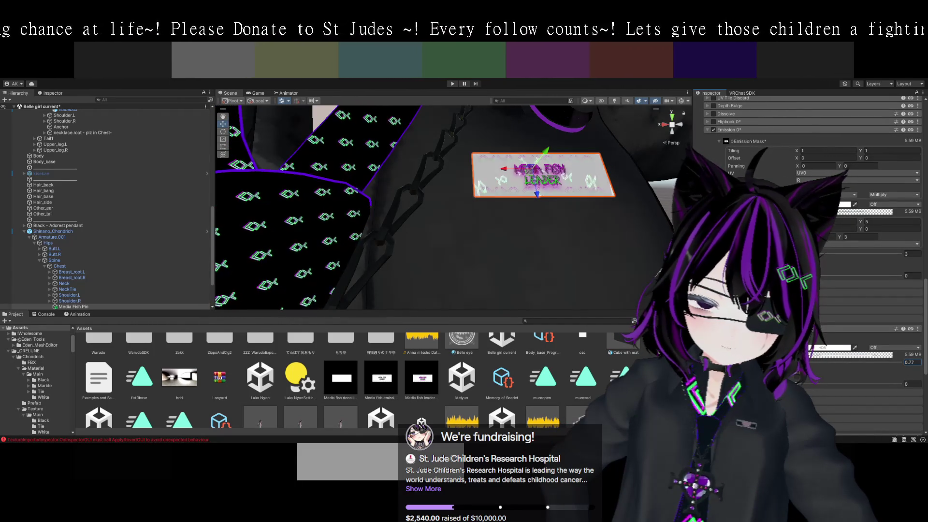
key(Return)
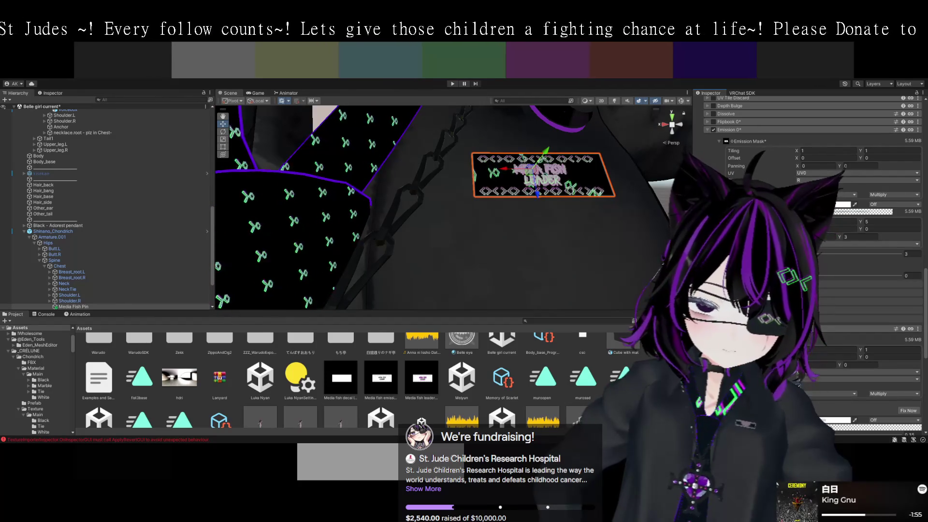
scroll(812, 193, down, 2)
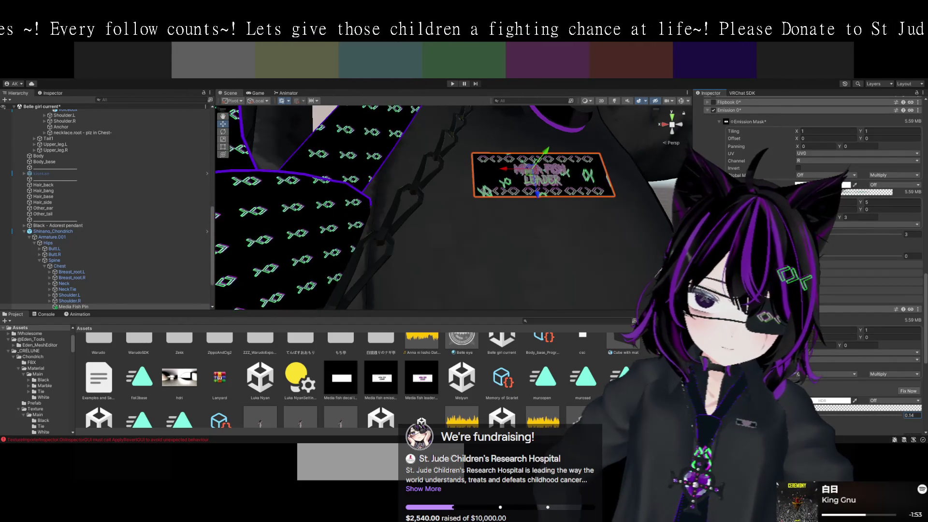
scroll(807, 266, down, 6)
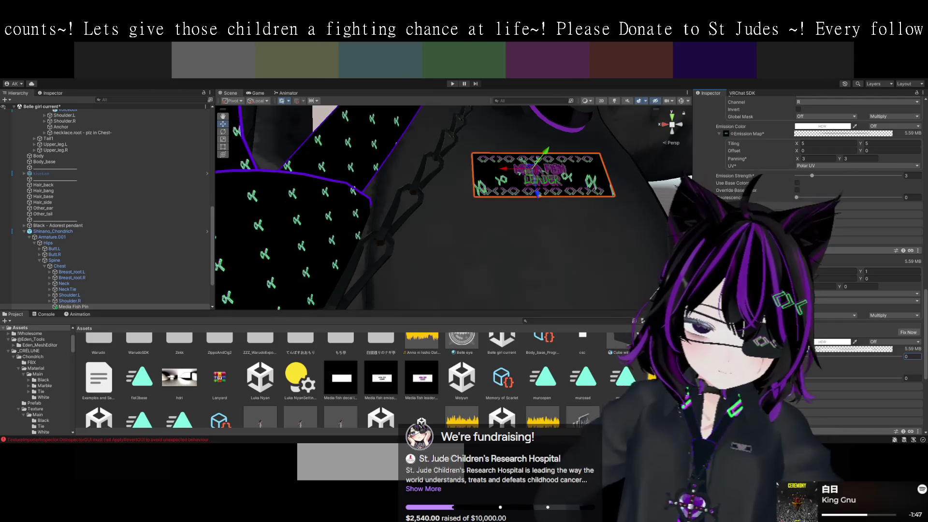
text(1.75)
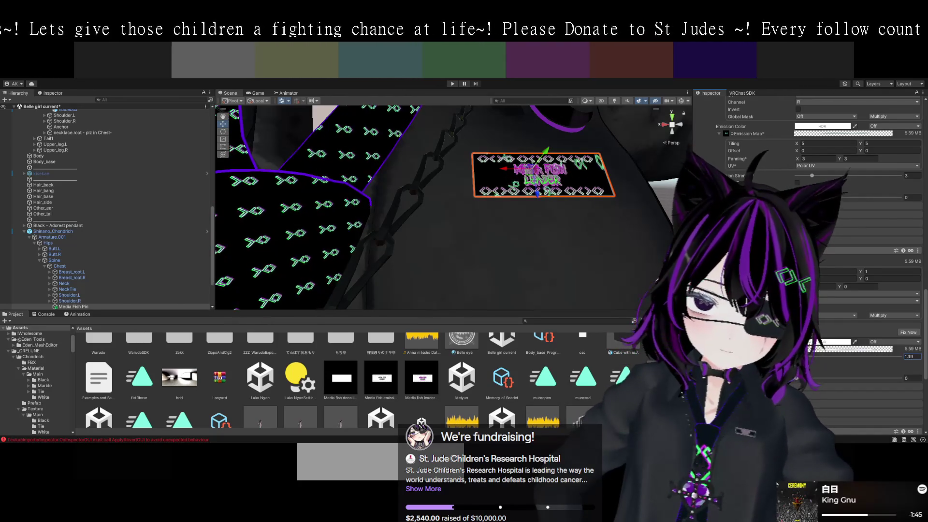
text(0.63)
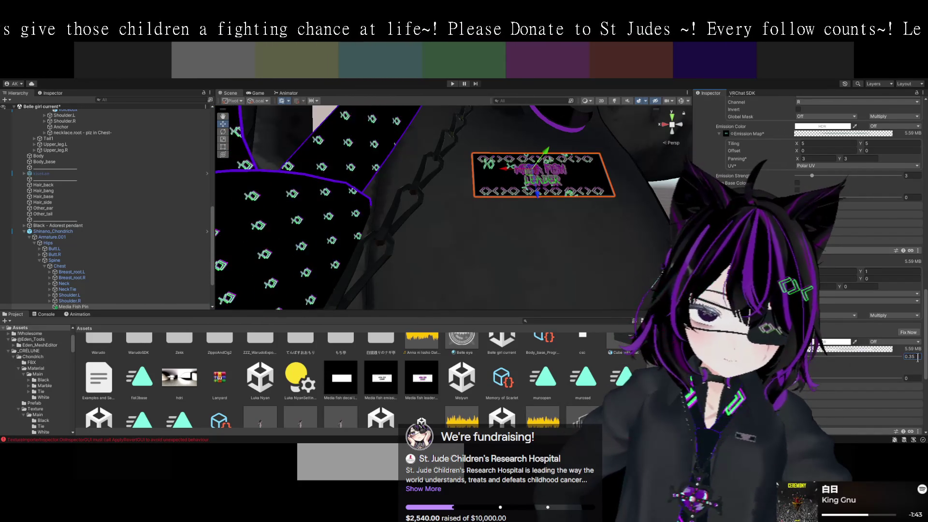
scroll(645, 277, up, 3)
Frame the Media Fish Leader decal and drag the emission strength slider up to 1.
key(f)
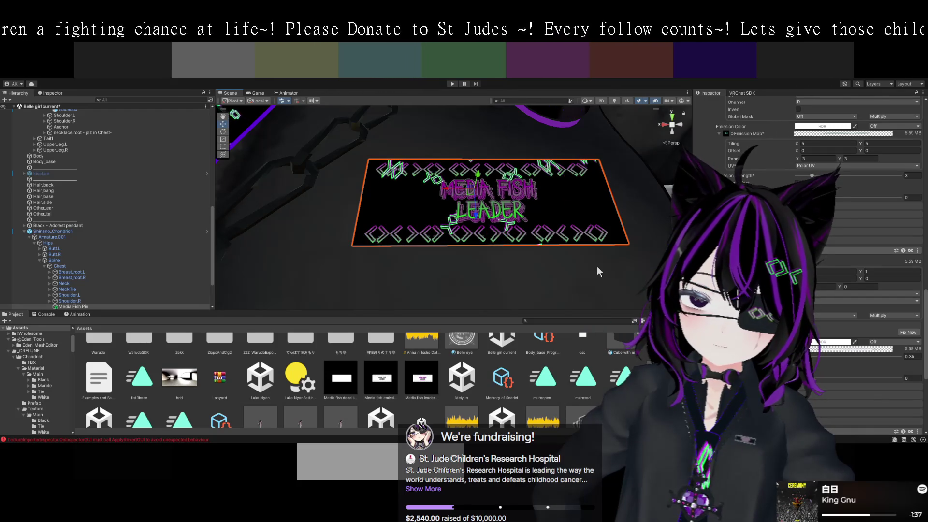
scroll(817, 217, down, 2)
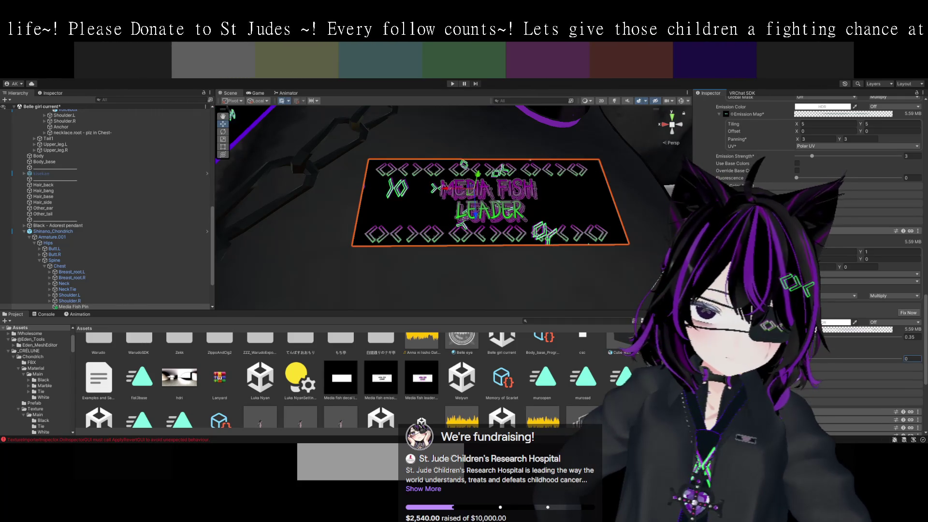
drag(822, 358, 924, 360)
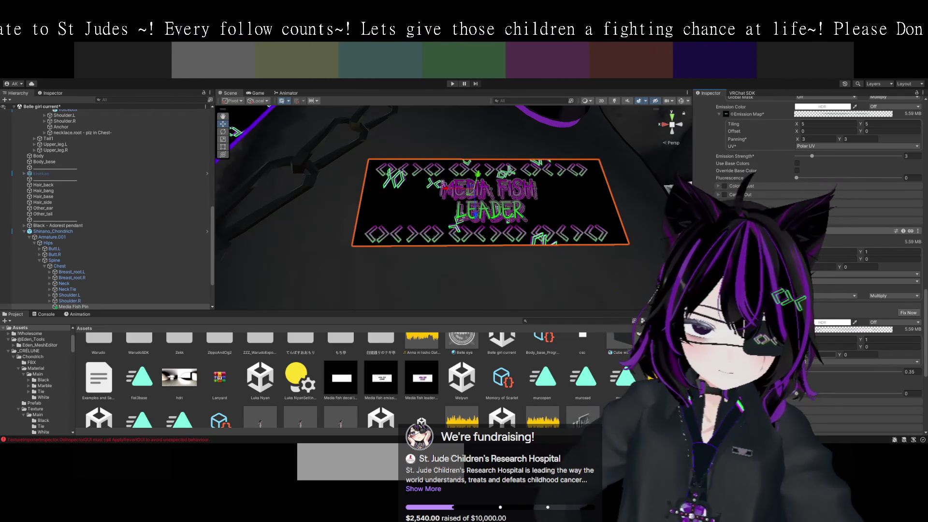
scroll(825, 357, down, 3)
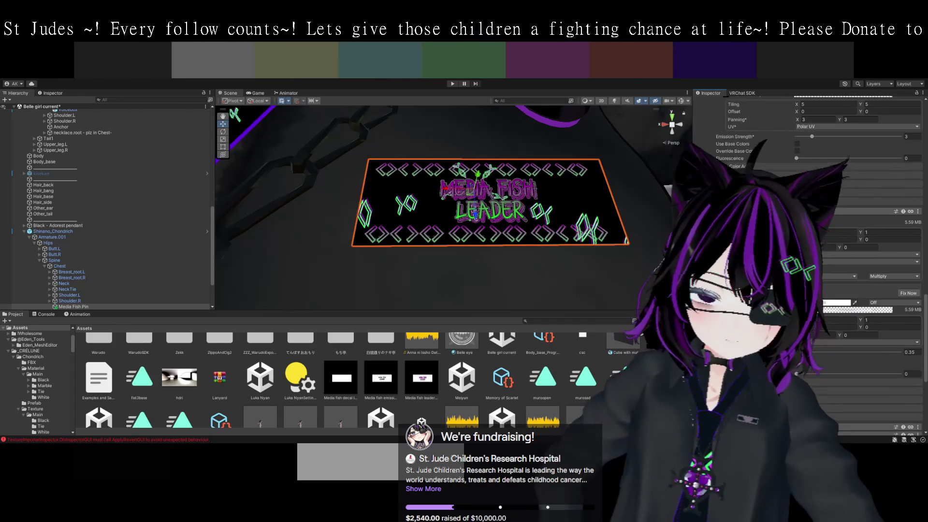
Scroll through the Emission sections while the shader recompiles and sparkle stars appear on the decal.
scroll(825, 358, down, 4)
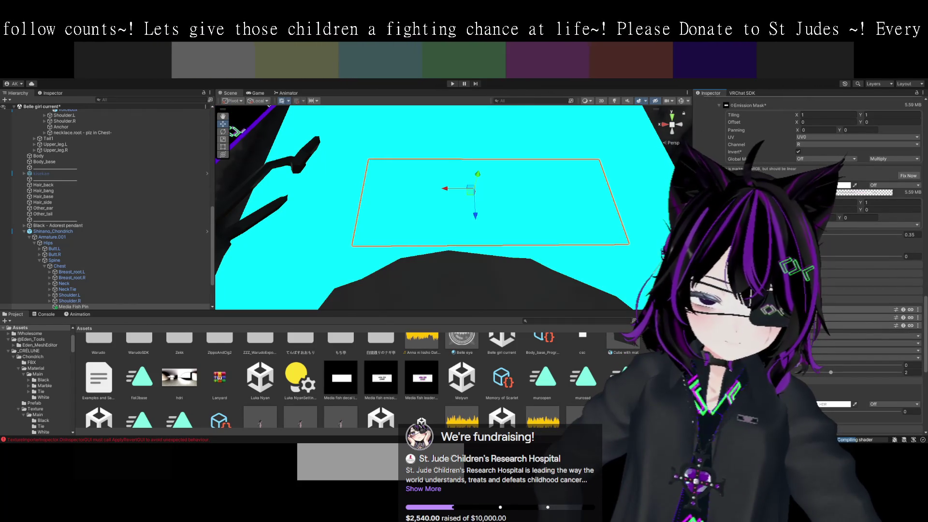
scroll(808, 266, up, 2)
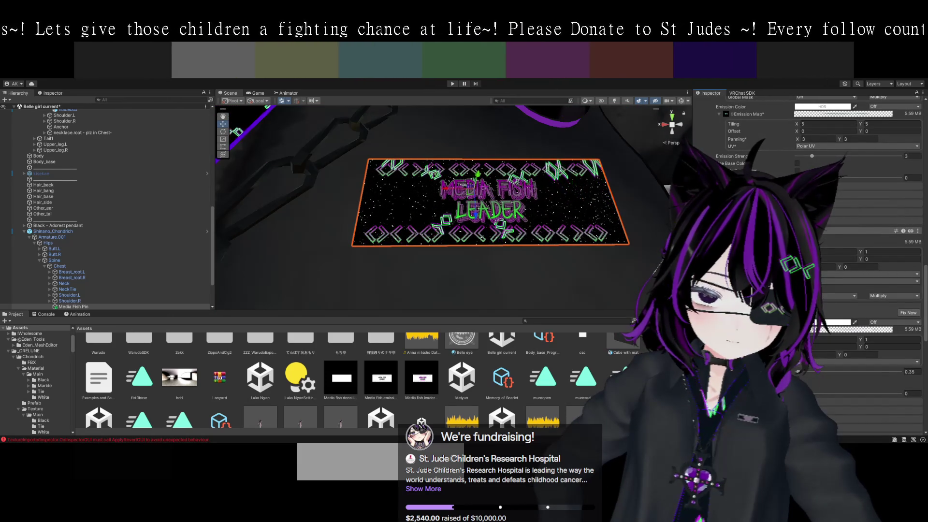
scroll(808, 266, up, 7)
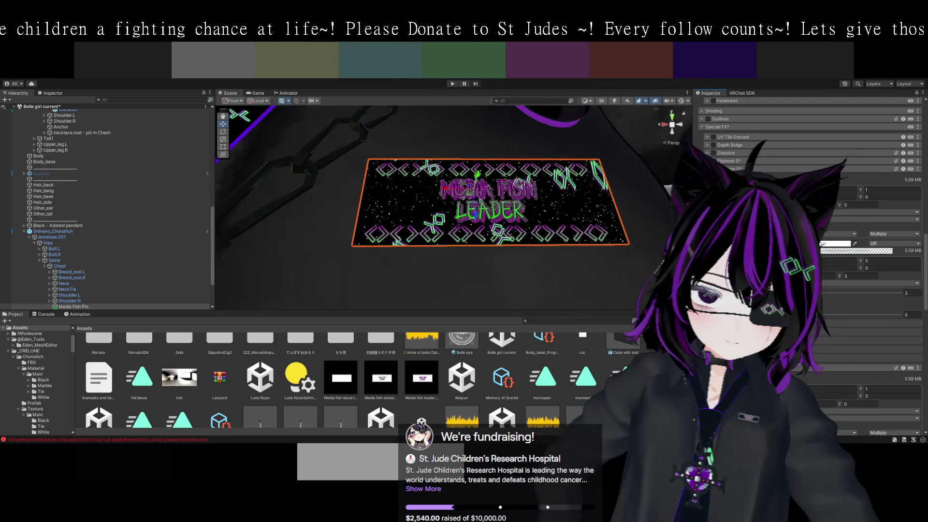
scroll(808, 265, down, 8)
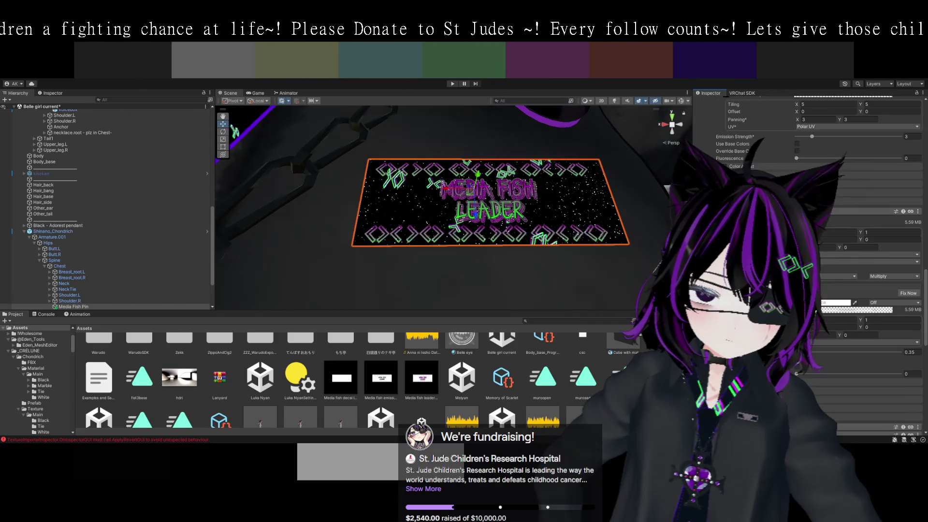
Enable the extra Sparkle toggle so the glitter twinkles in random colours, then enlarge the decal view.
scroll(808, 266, down, 3)
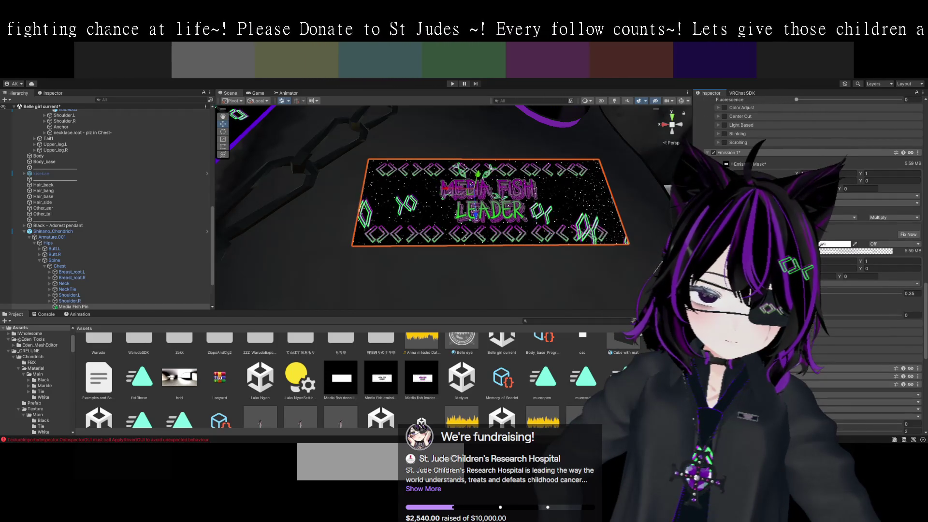
scroll(808, 266, up, 1)
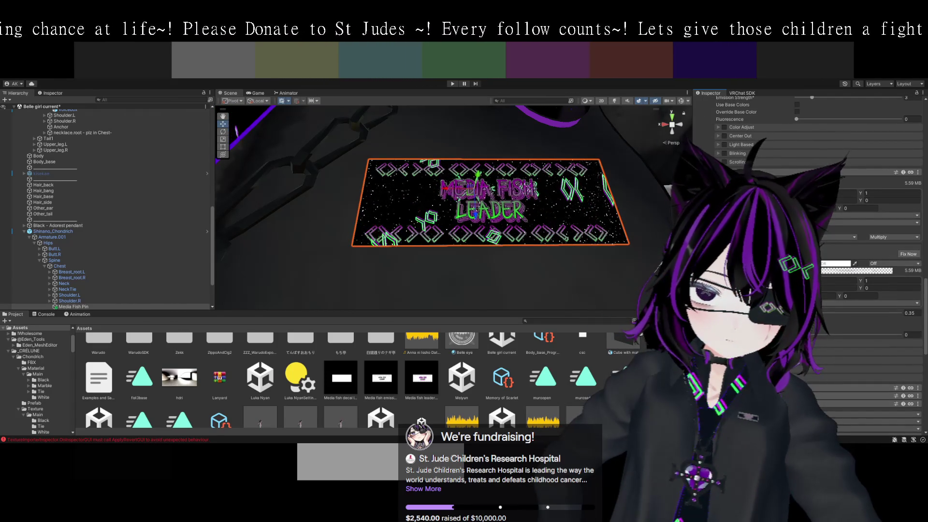
scroll(808, 266, down, 2)
scroll(819, 312, up, 1)
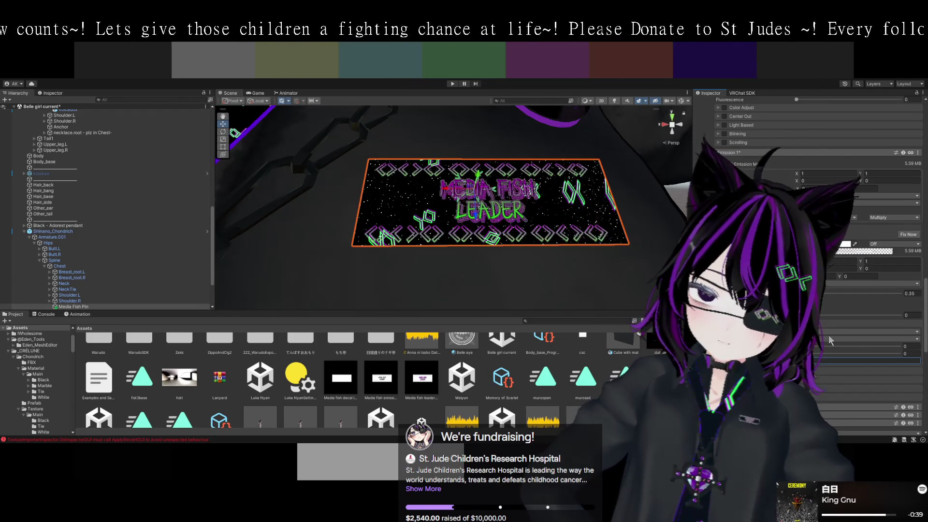
scroll(829, 335, down, 5)
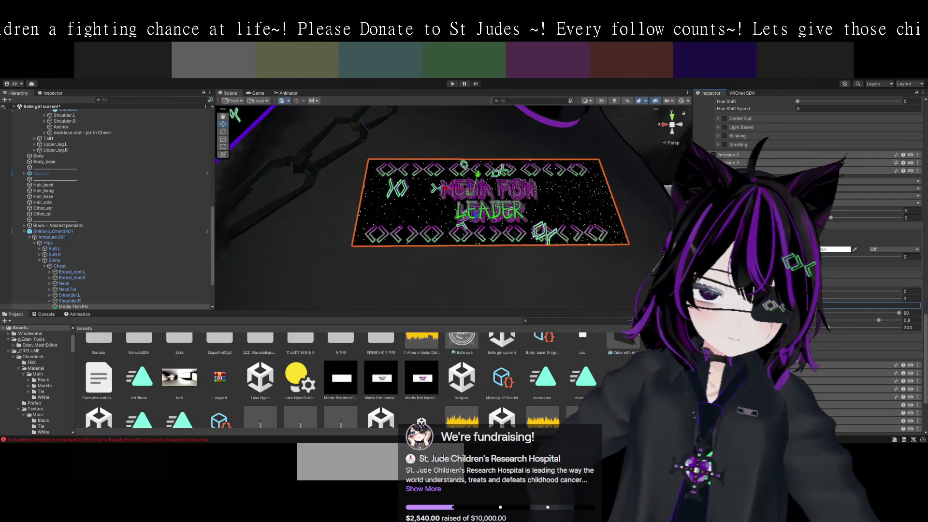
click(831, 268)
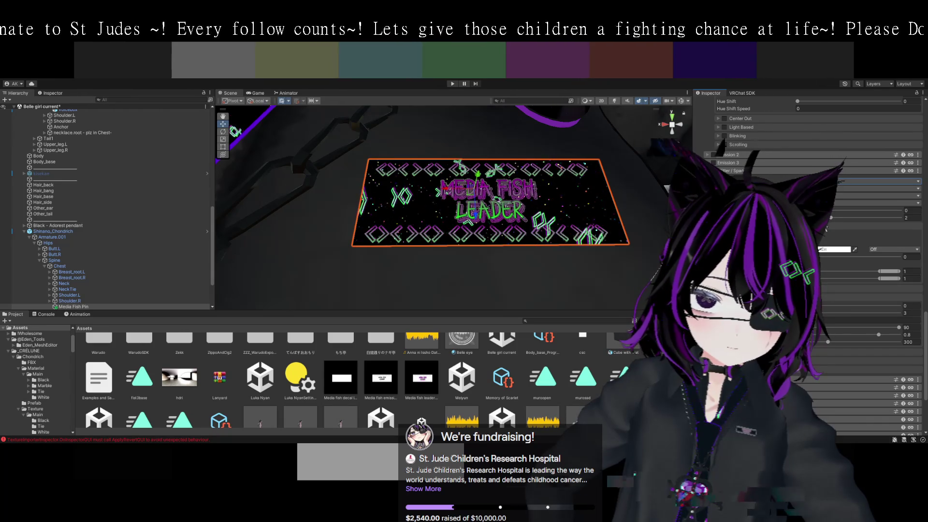
drag(638, 267, 605, 263)
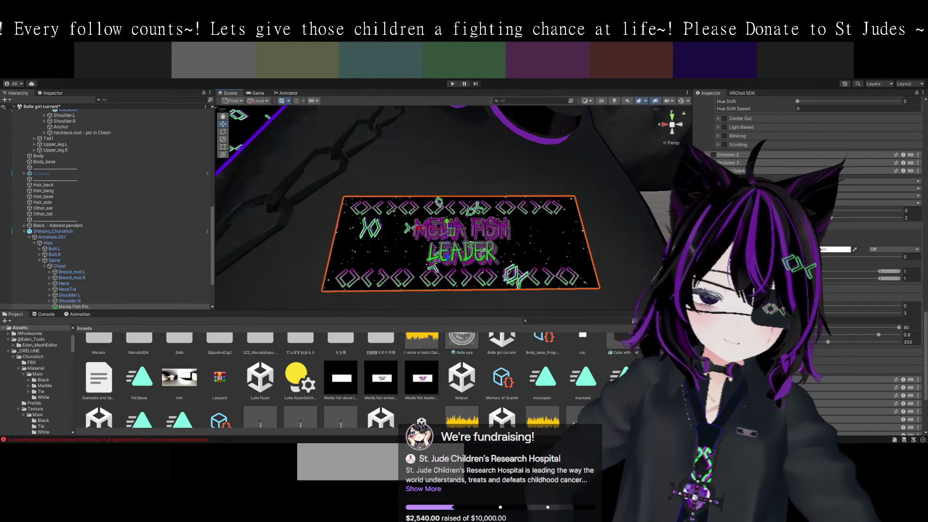
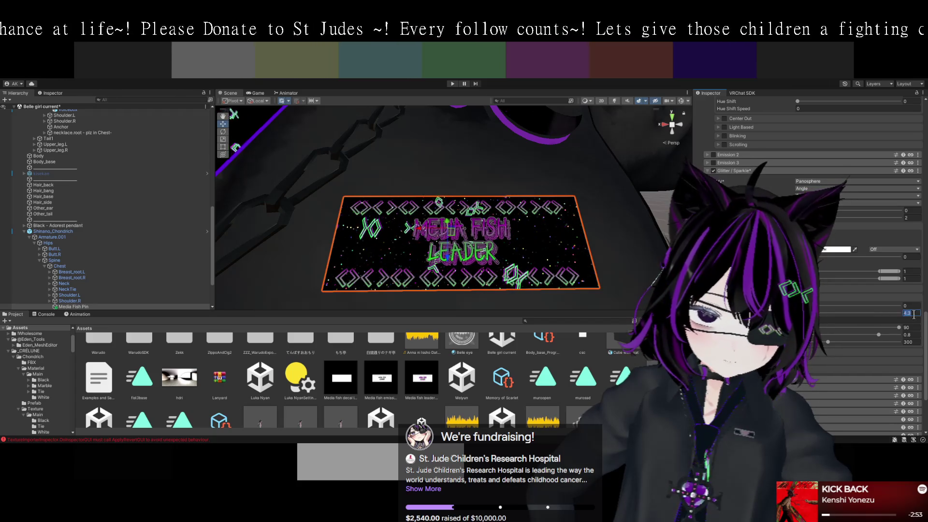
Set the pin's glitter field to 4 and lower the first two sparkle sliders.
text(4)
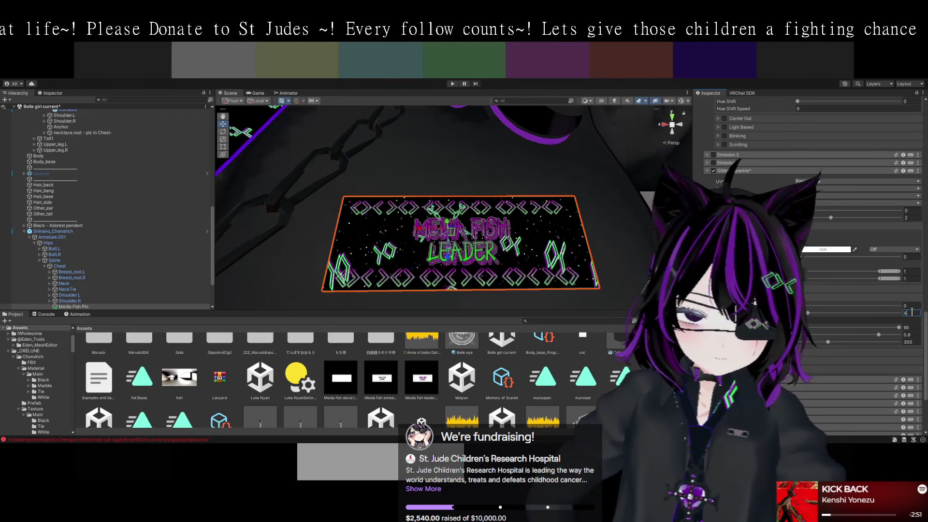
scroll(812, 266, down, 1)
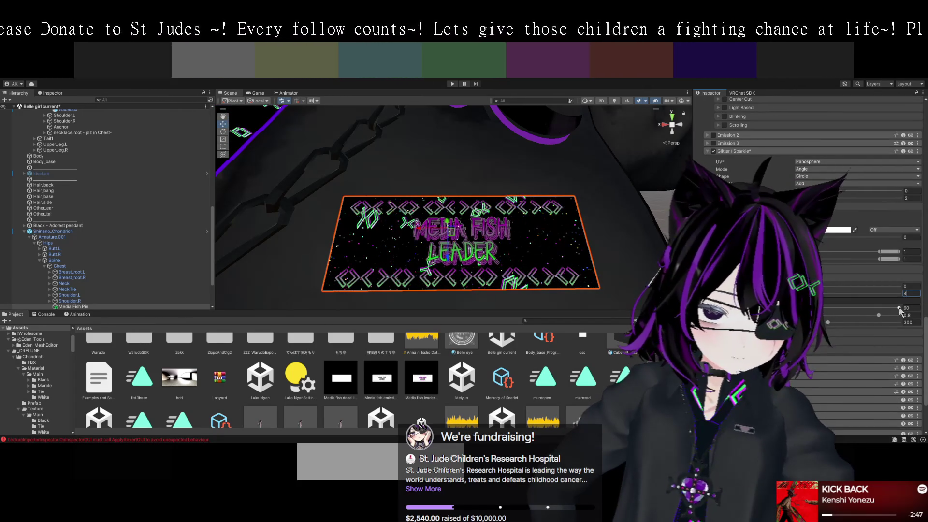
drag(899, 308, 889, 308)
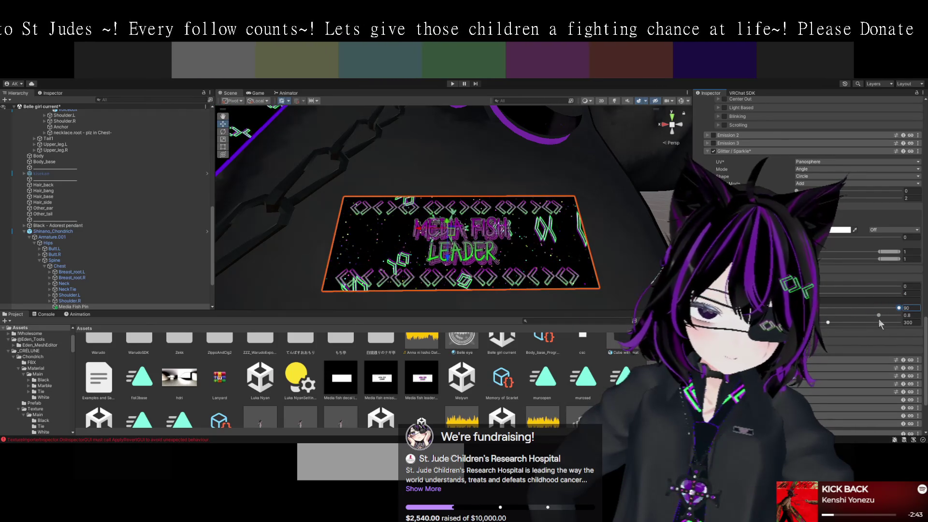
drag(879, 315, 819, 317)
drag(598, 307, 587, 297)
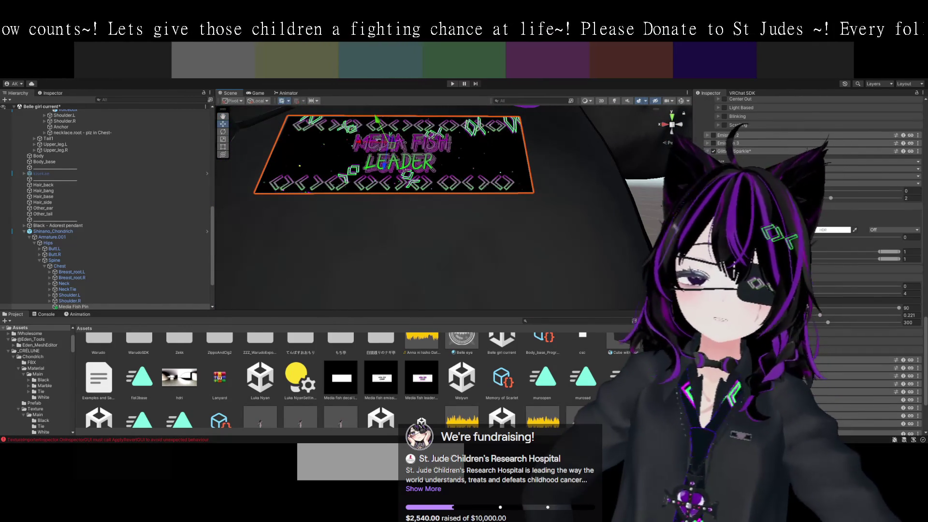
scroll(812, 242, down, 3)
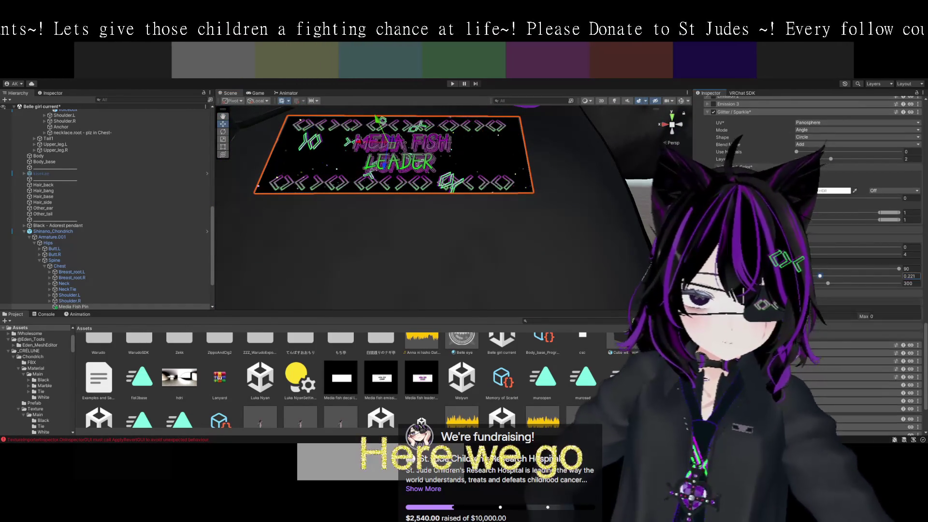
click(820, 276)
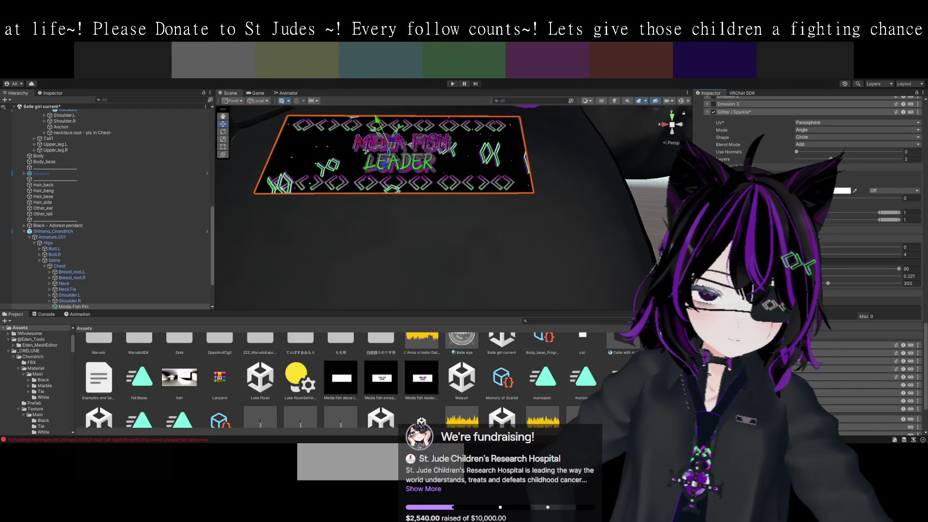
Expand the glitter subsection and lower its 0.3 sparkle value to about 0.146.
scroll(812, 193, up, 1)
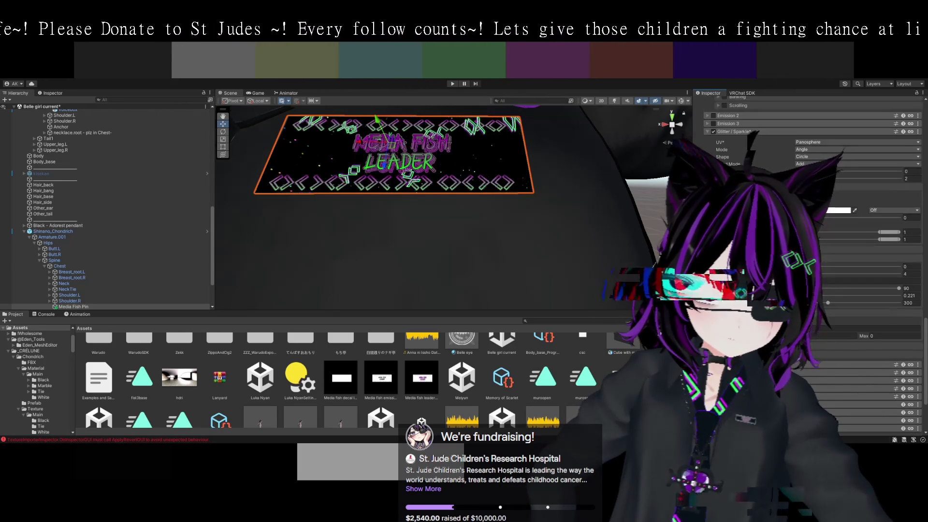
scroll(812, 193, up, 1)
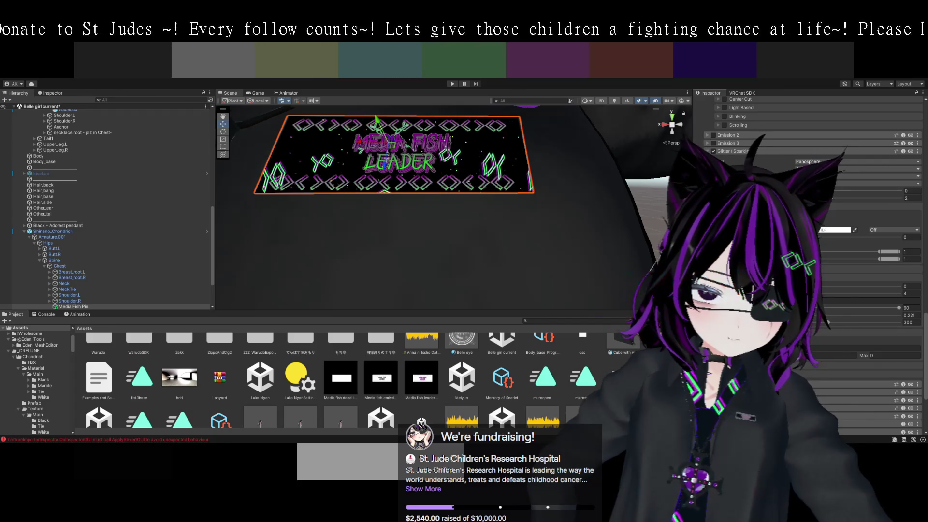
scroll(811, 193, up, 1)
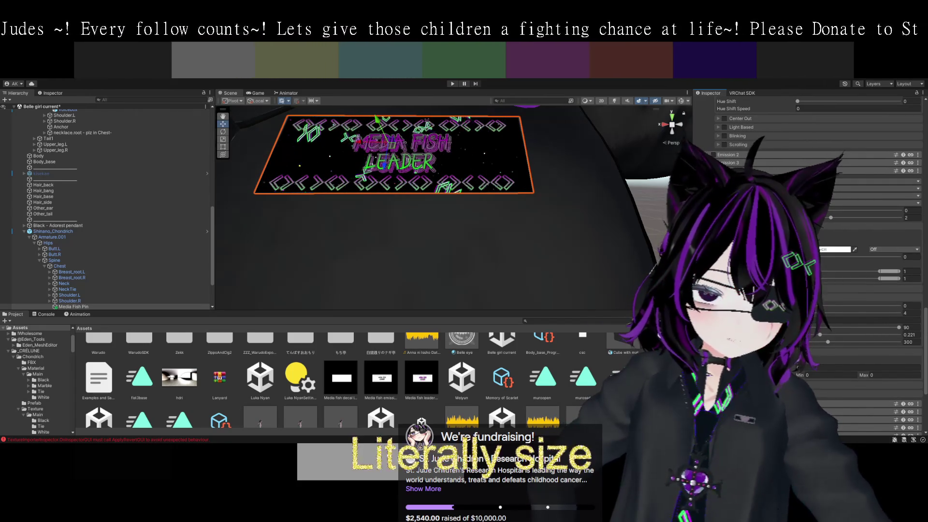
click(754, 289)
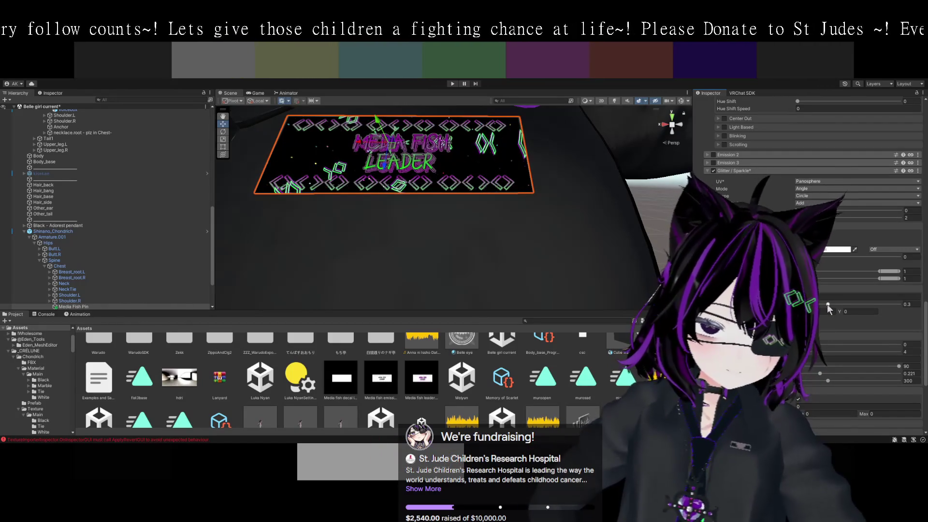
click(827, 305)
drag(827, 305, 825, 304)
drag(686, 271, 639, 248)
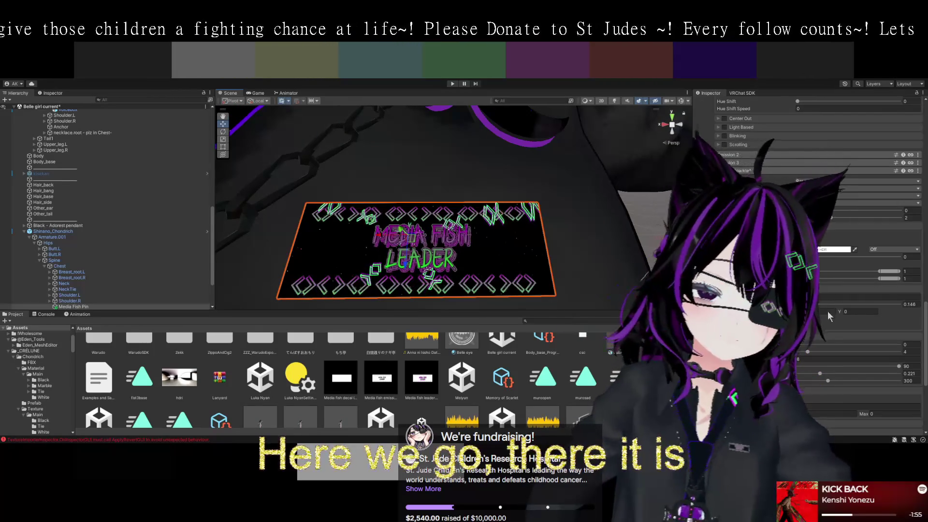
Collapse Color Adjust, expand both Emission Map tiling options, and ping the emission texture.
scroll(825, 306, up, 2)
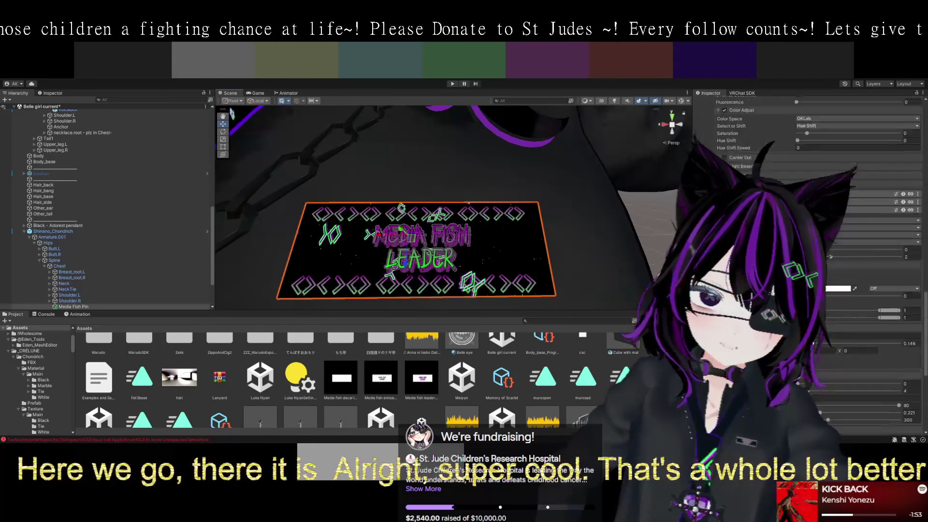
scroll(825, 306, up, 4)
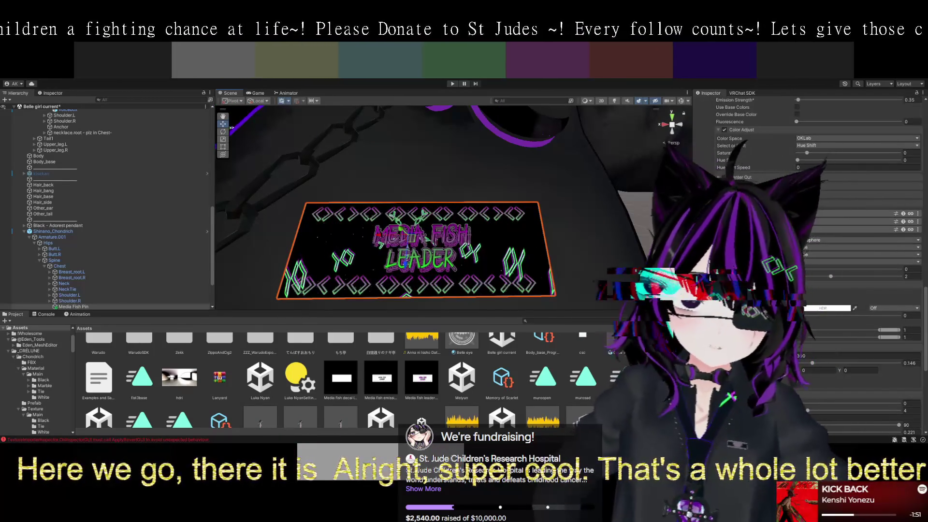
click(719, 130)
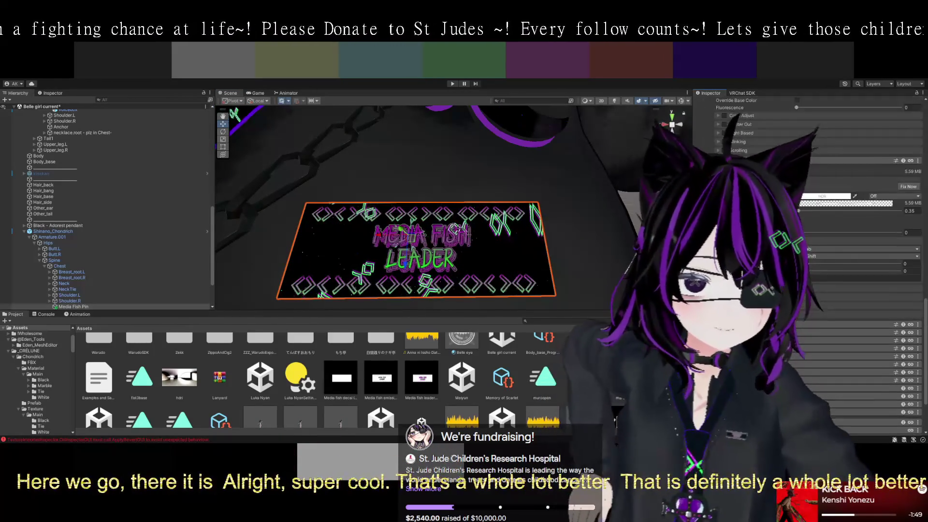
click(717, 203)
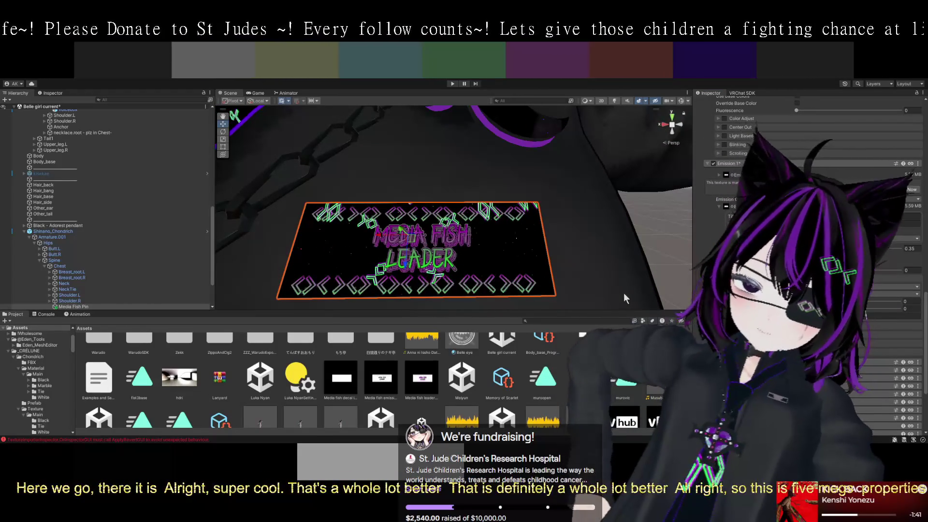
click(719, 203)
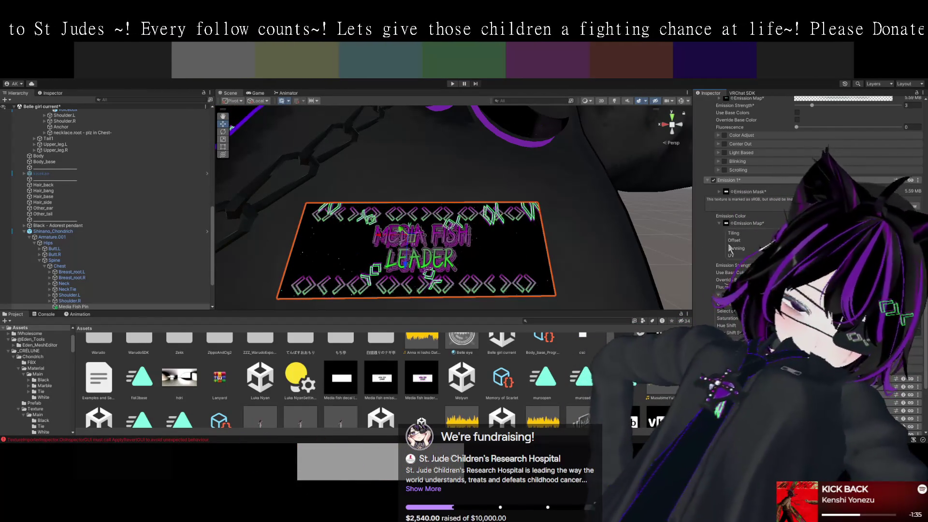
scroll(730, 248, up, 5)
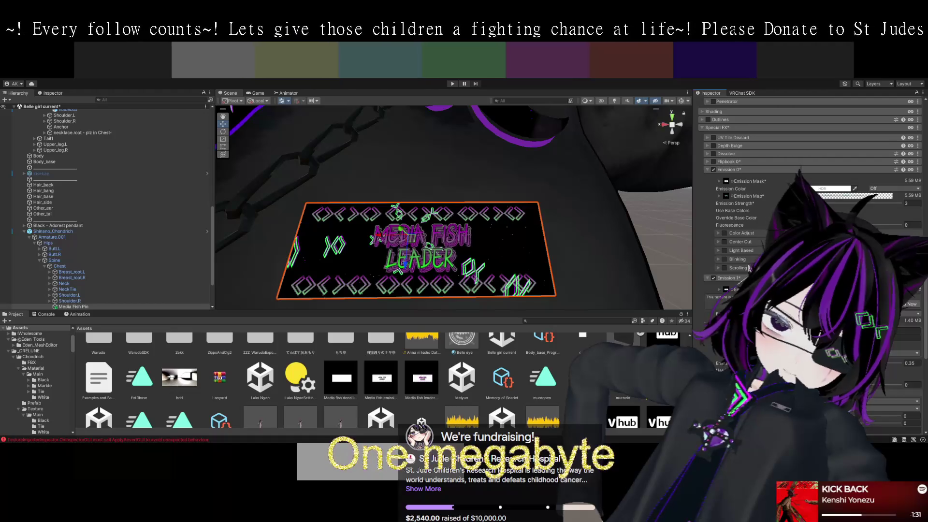
click(726, 196)
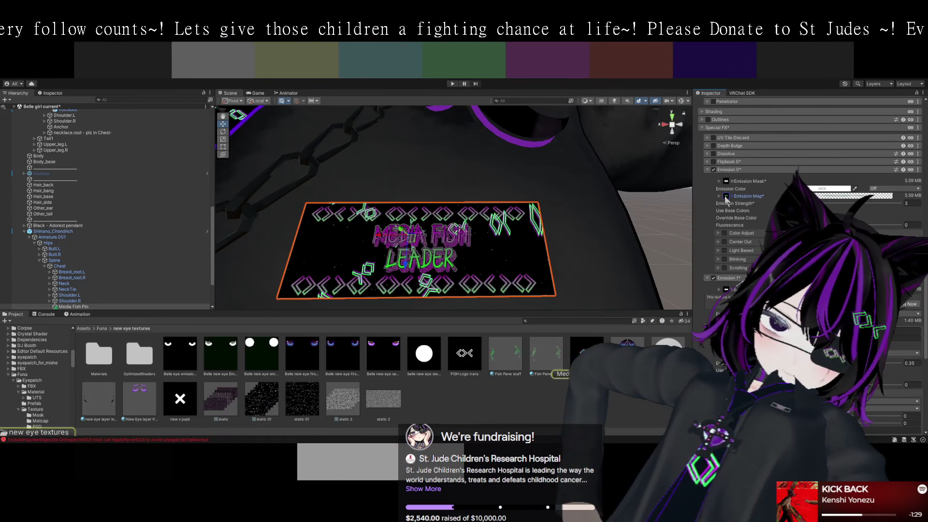
Inspect the Media Fish Logo Final texture, then reselect the pin, expand its main texture and frame it.
click(726, 197)
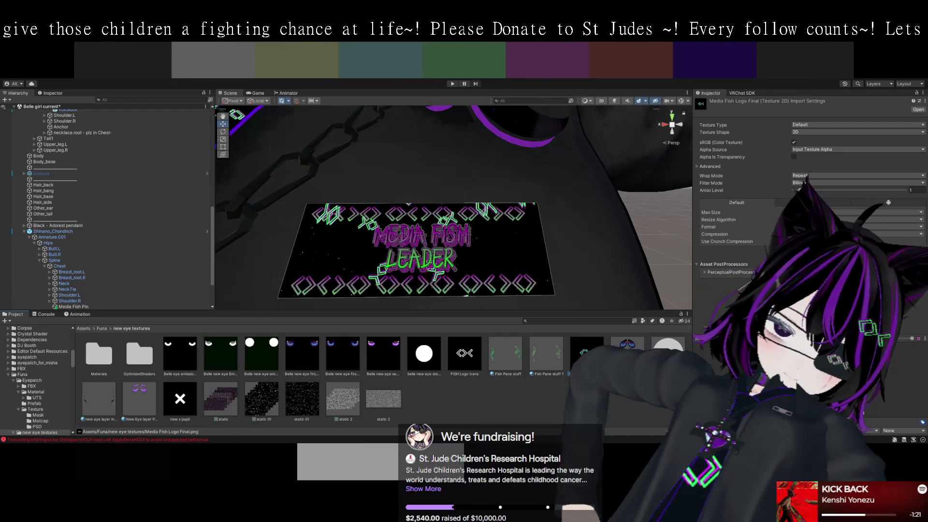
click(487, 237)
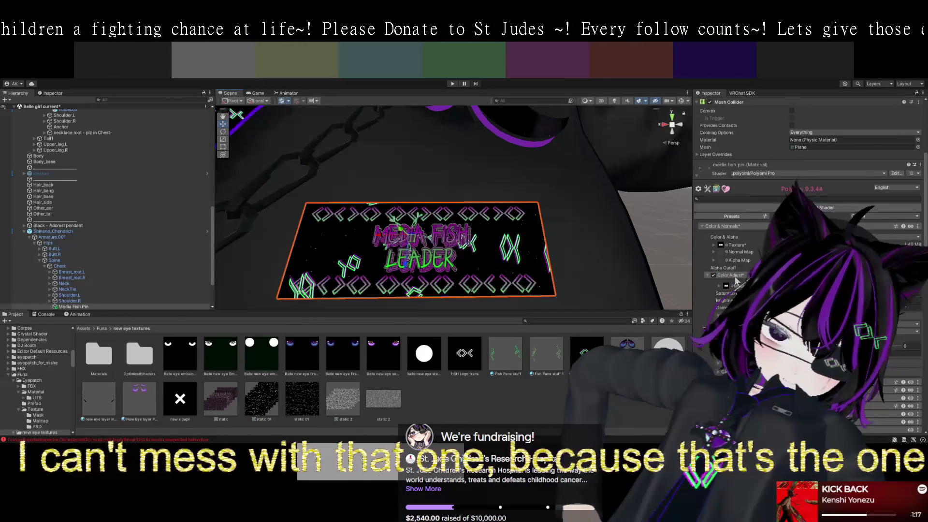
click(714, 245)
scroll(731, 265, down, 3)
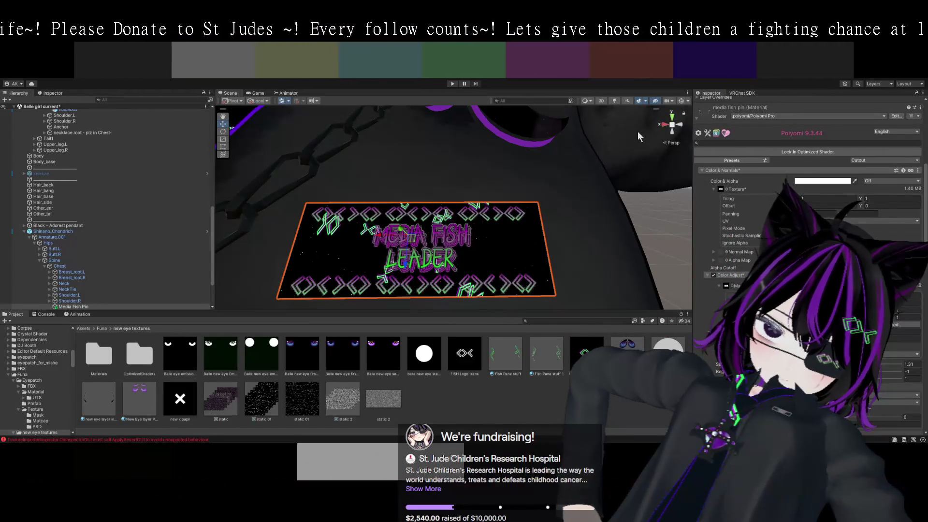
key(f)
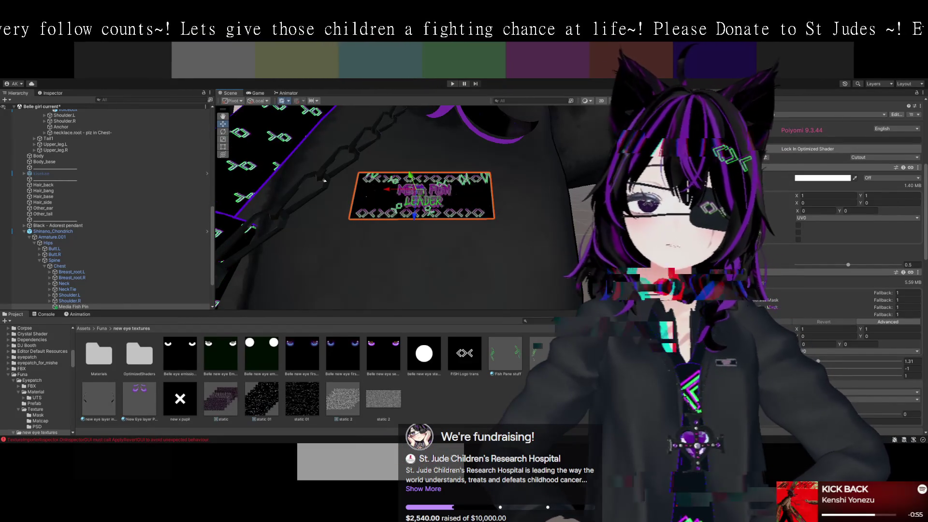
drag(324, 180, 533, 248)
scroll(534, 240, down, 5)
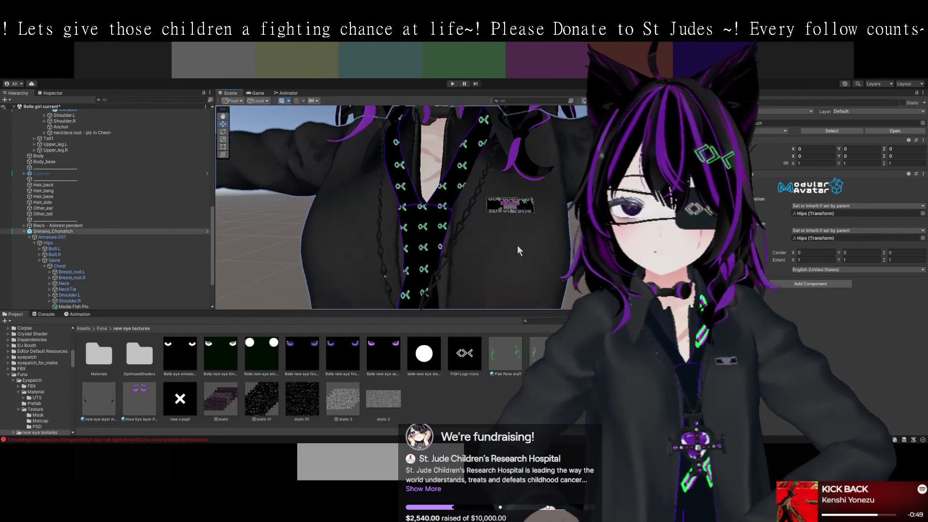
click(420, 228)
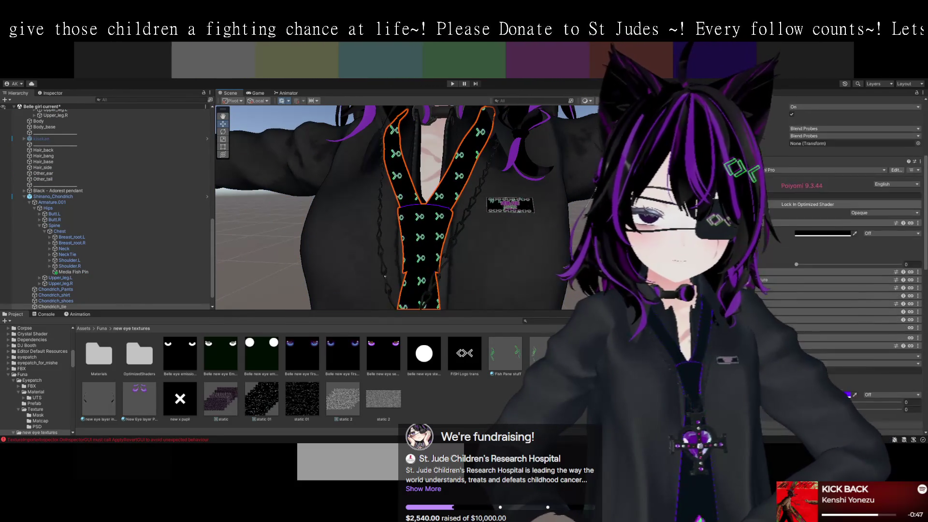
scroll(851, 242, down, 3)
scroll(767, 302, down, 1)
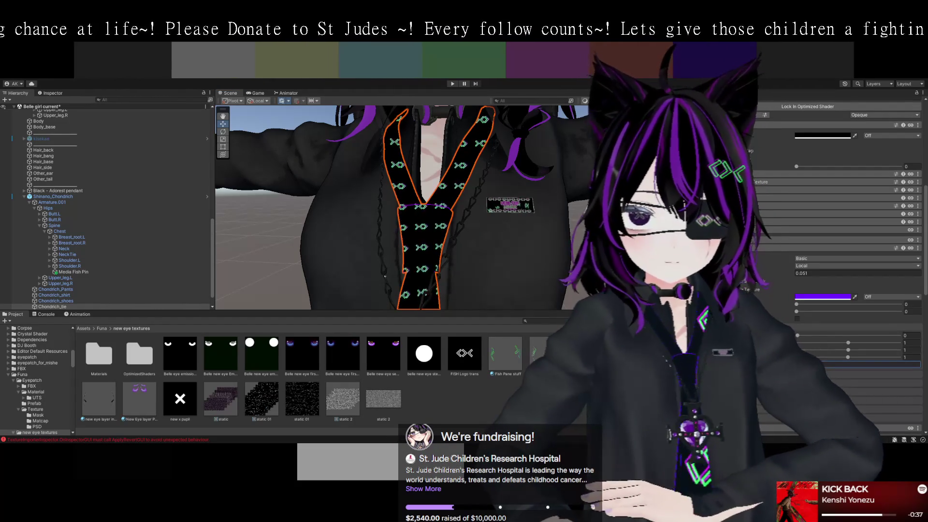
click(911, 350)
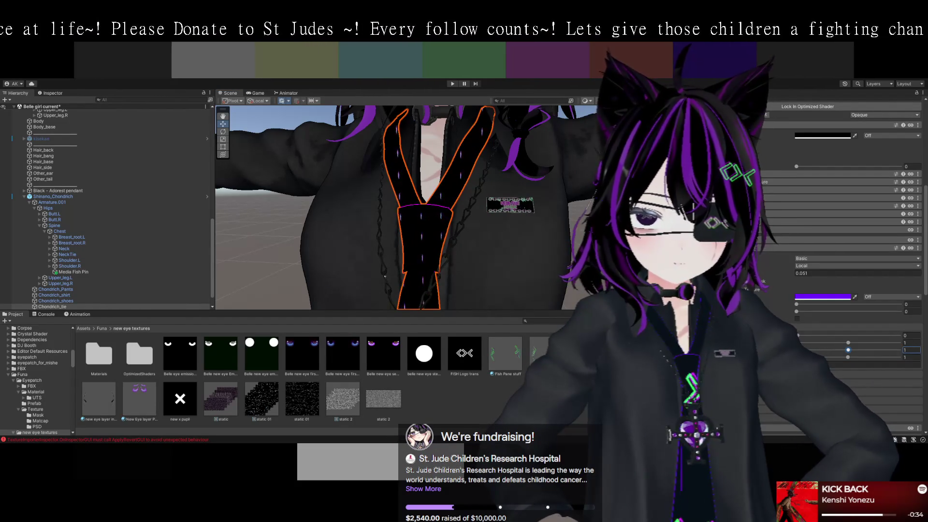
drag(584, 285, 566, 284)
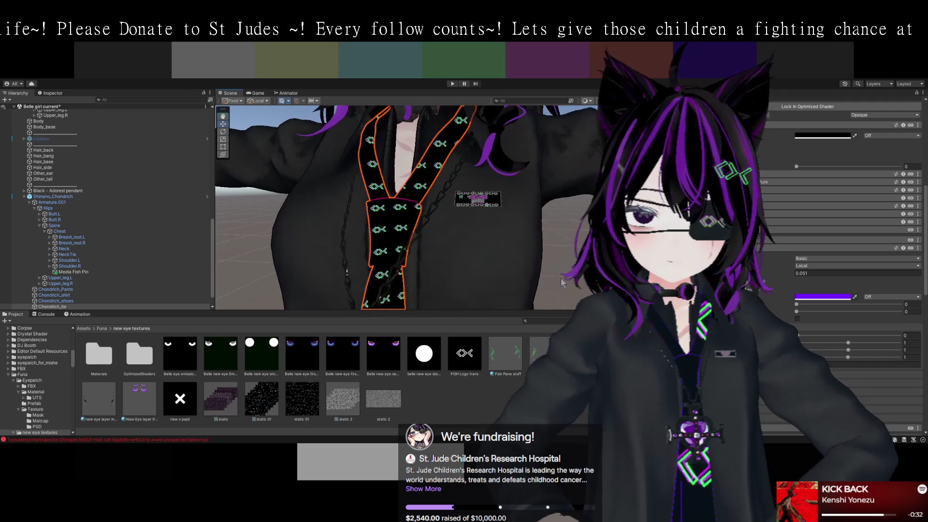
mouse_move(518, 265)
mouse_down()
mouse_move(503, 190)
mouse_move(528, 151)
mouse_move(521, 221)
mouse_move(461, 230)
mouse_up()
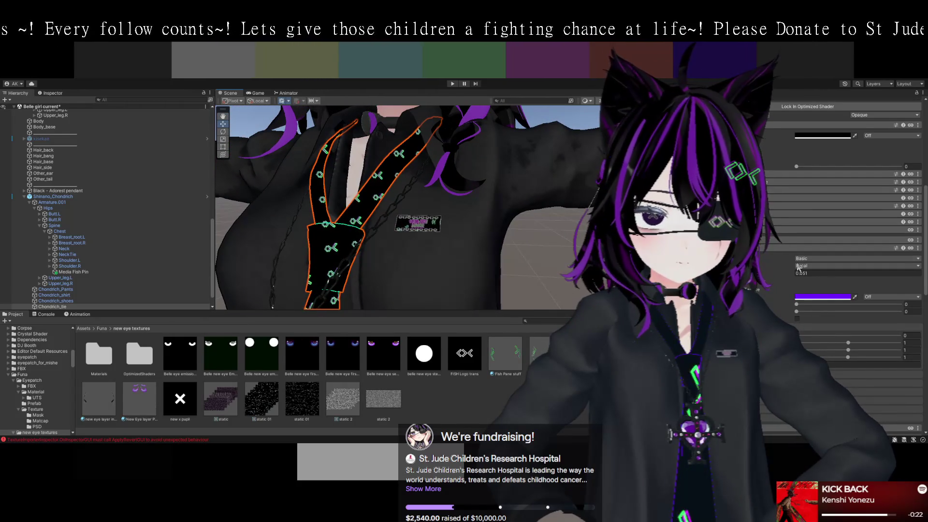
click(810, 273)
Change the tie's pattern value from 0.051 to 0.06, frame the tie, and collapse the pattern section.
key(BackSpace)
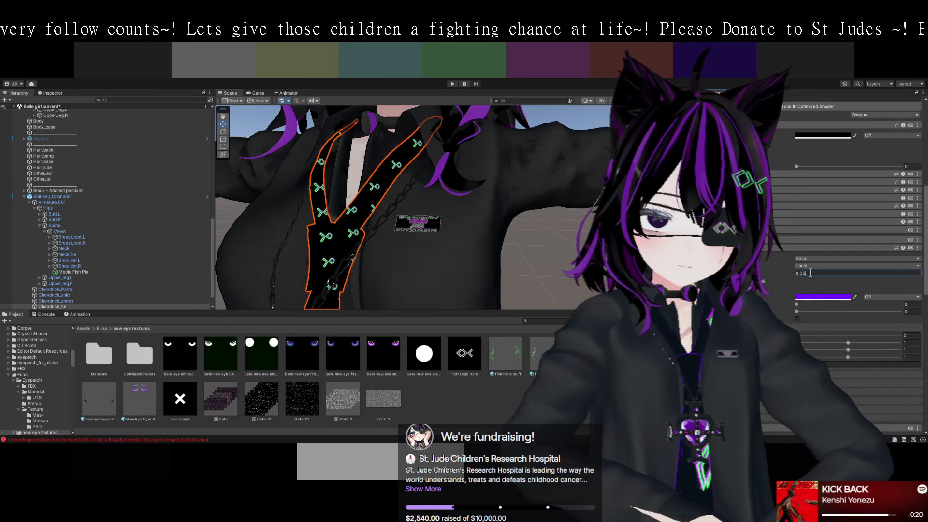
text(6)
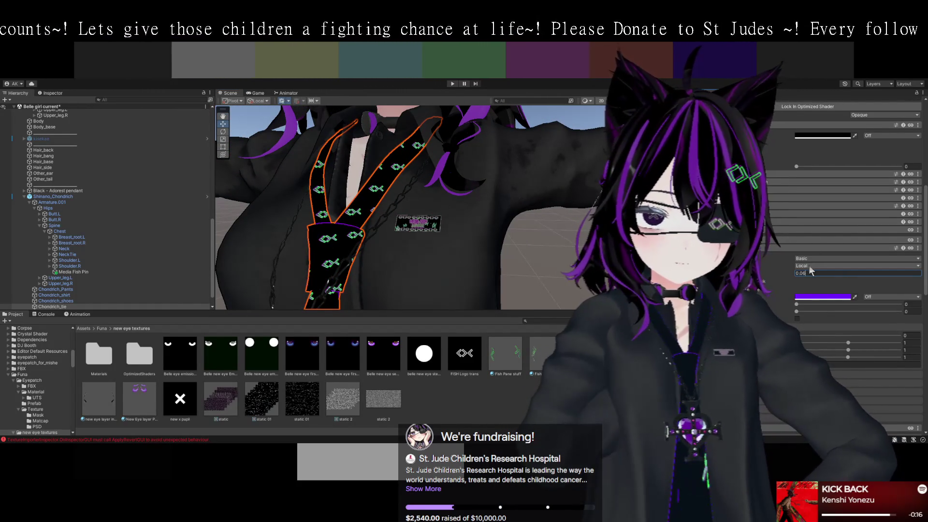
key(Return)
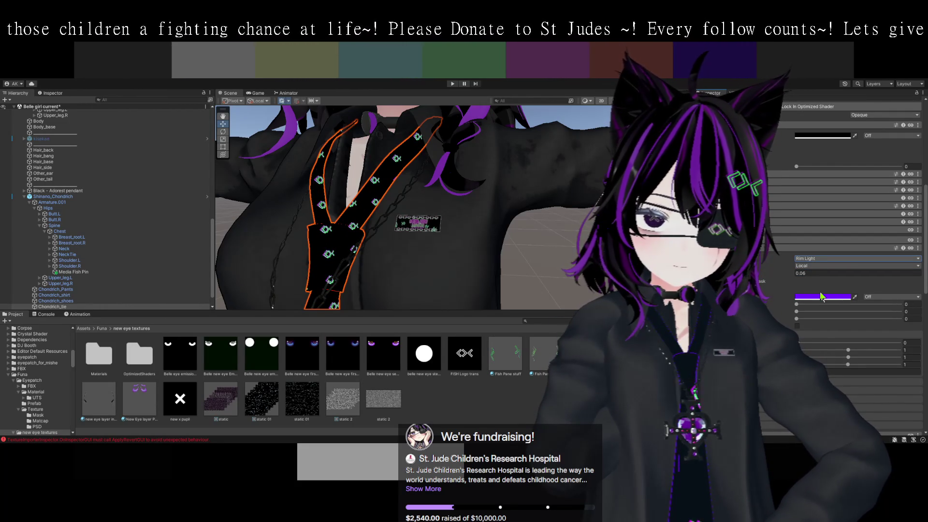
key(f)
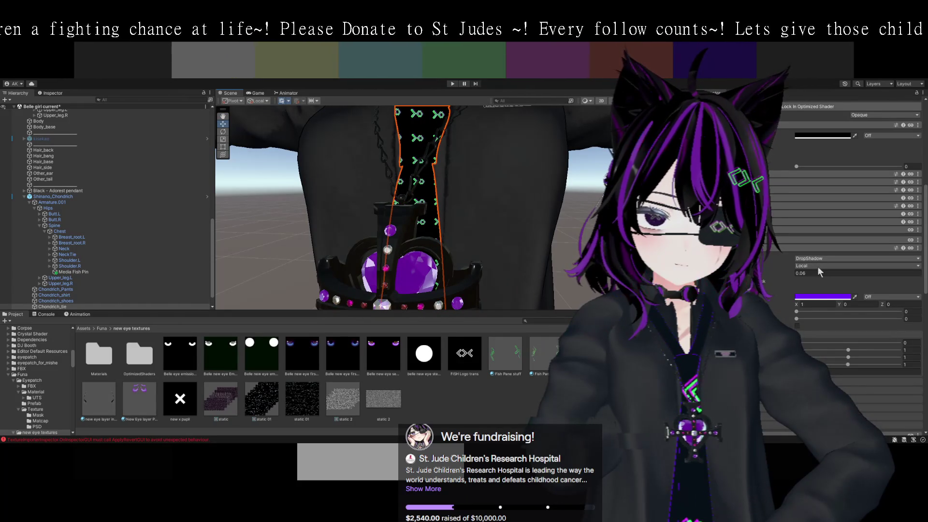
key(ctrl+z)
drag(552, 215, 527, 236)
drag(424, 236, 500, 243)
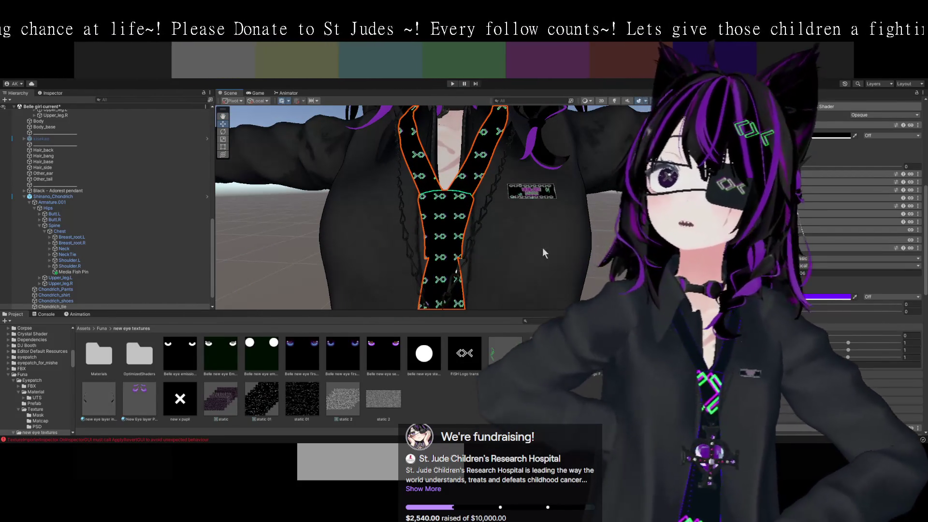
scroll(856, 242, down, 3)
click(754, 191)
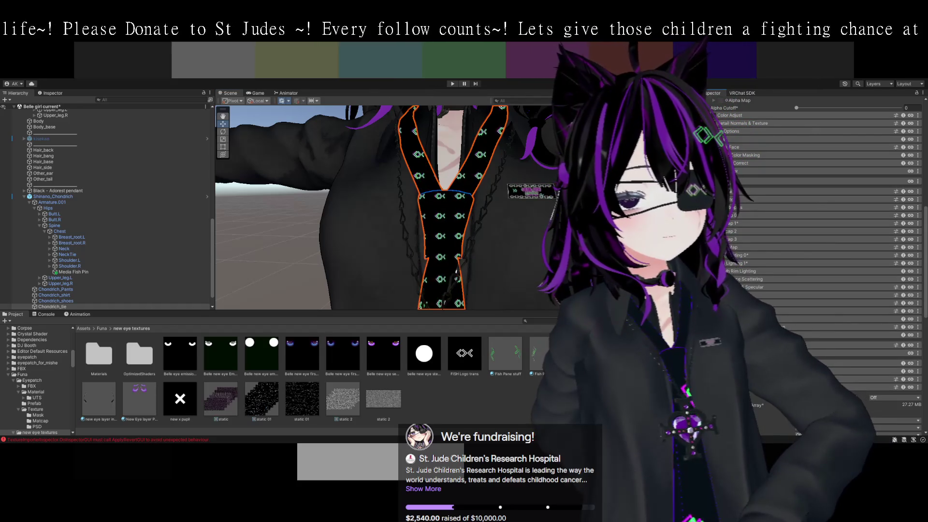
Expand Lighting 1 and set the tie's rim lighting type to Poiyomi.
click(739, 263)
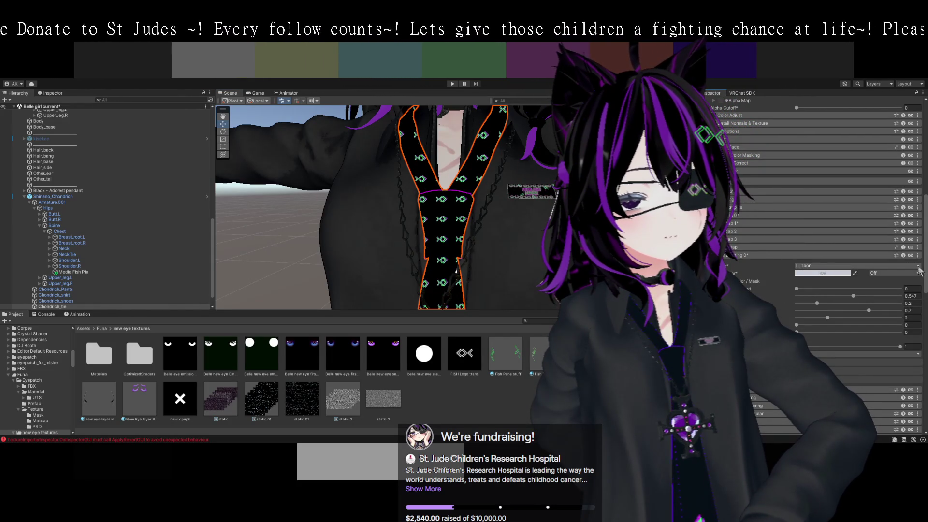
click(811, 279)
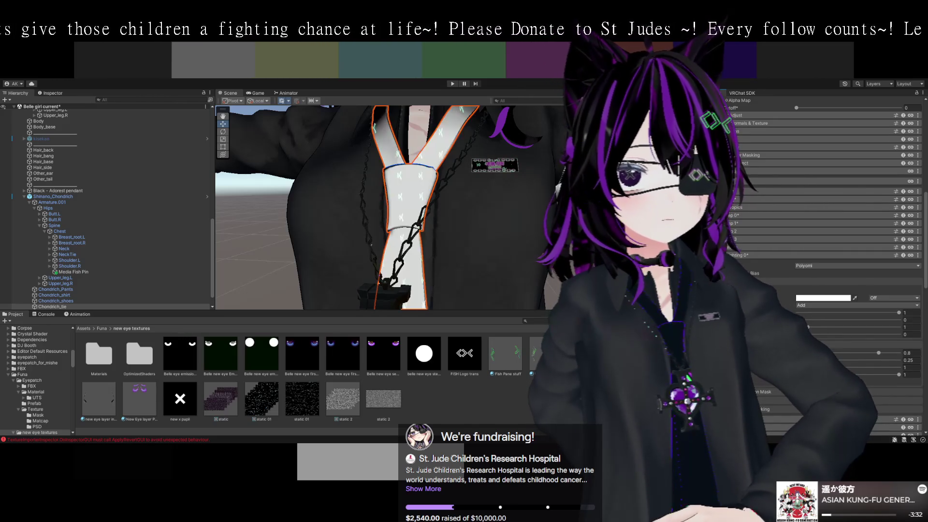
scroll(821, 218, down, 3)
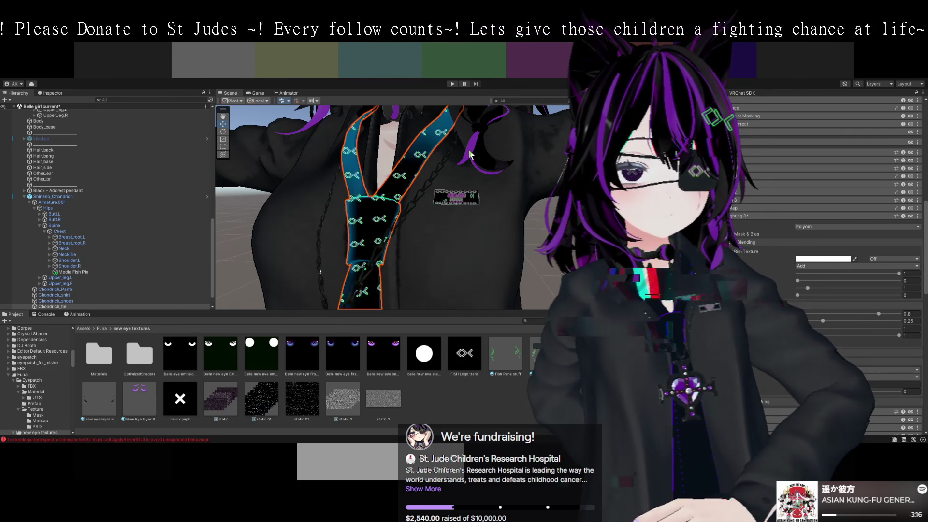
Deselect the tie and inspect its rainbow rim glow along the pendant, lanyard and face.
click(525, 259)
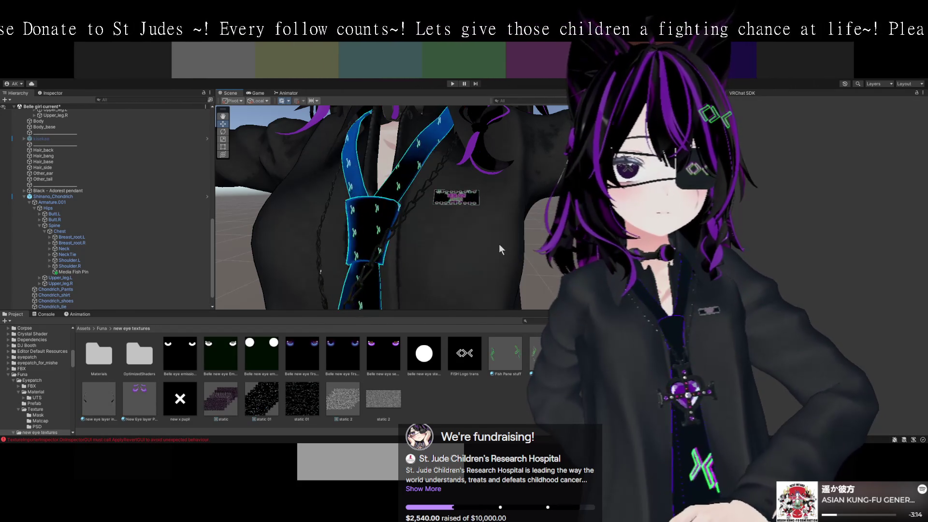
scroll(500, 245, down, 3)
scroll(461, 248, up, 3)
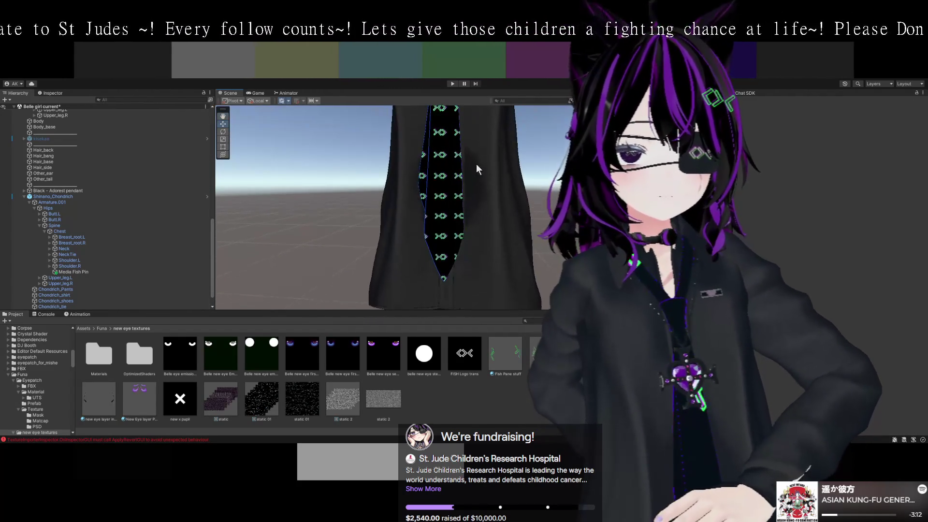
mouse_move(471, 232)
mouse_down()
mouse_move(478, 209)
mouse_move(480, 247)
mouse_move(491, 210)
mouse_move(478, 207)
mouse_up()
scroll(478, 209, down, 2)
scroll(480, 232, up, 3)
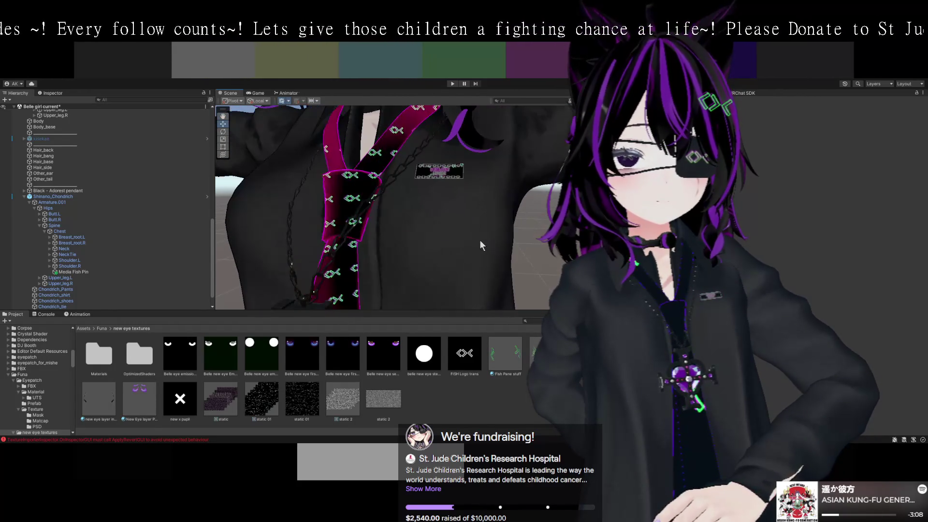
scroll(457, 239, down, 3)
mouse_move(457, 239)
mouse_down()
mouse_move(469, 214)
mouse_move(472, 251)
mouse_move(500, 243)
mouse_move(503, 253)
mouse_up()
scroll(486, 244, up, 2)
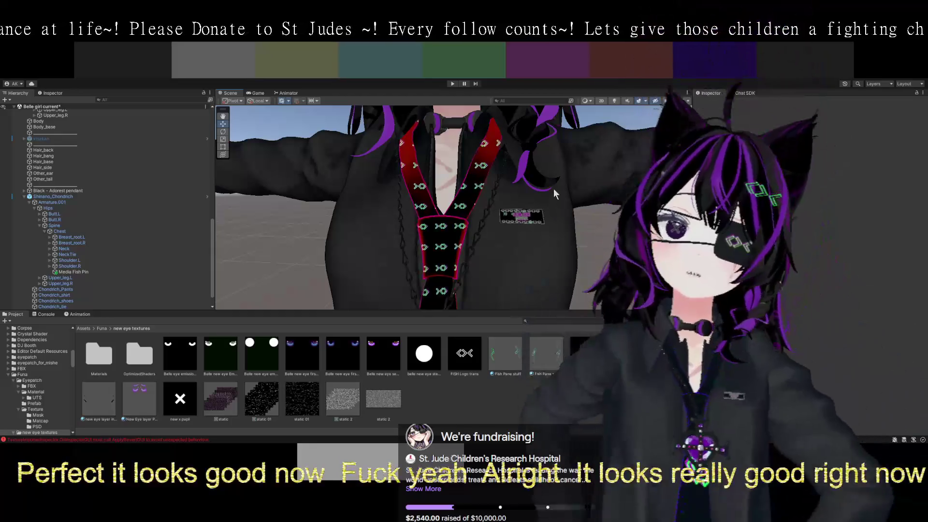
scroll(526, 244, up, 3)
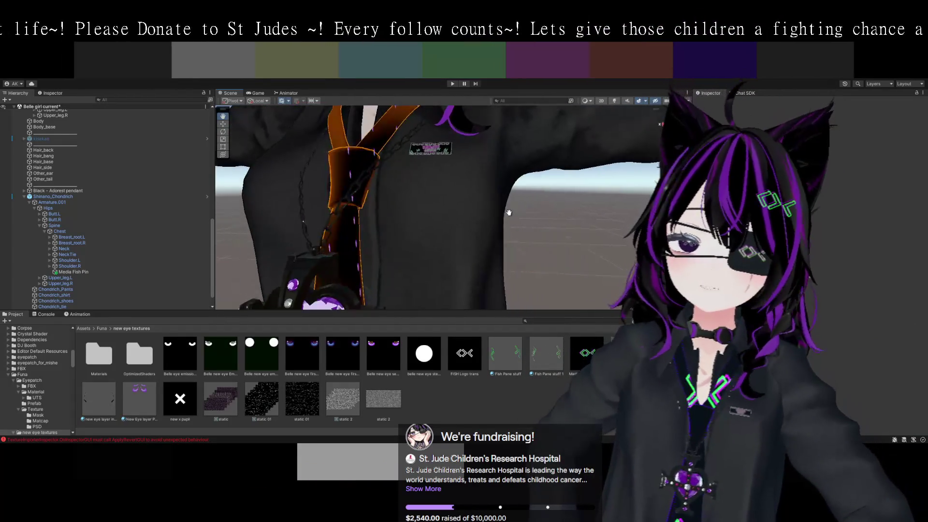
scroll(522, 244, up, 2)
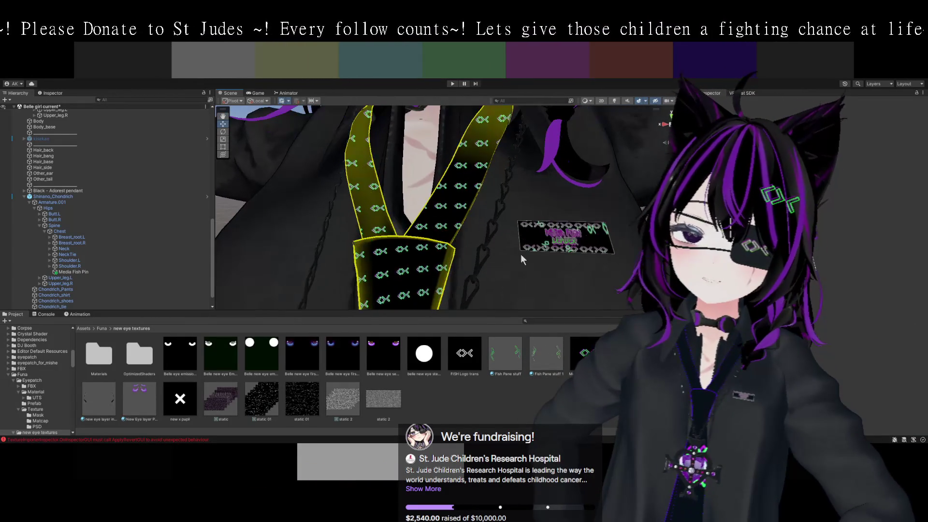
drag(532, 277, 523, 263)
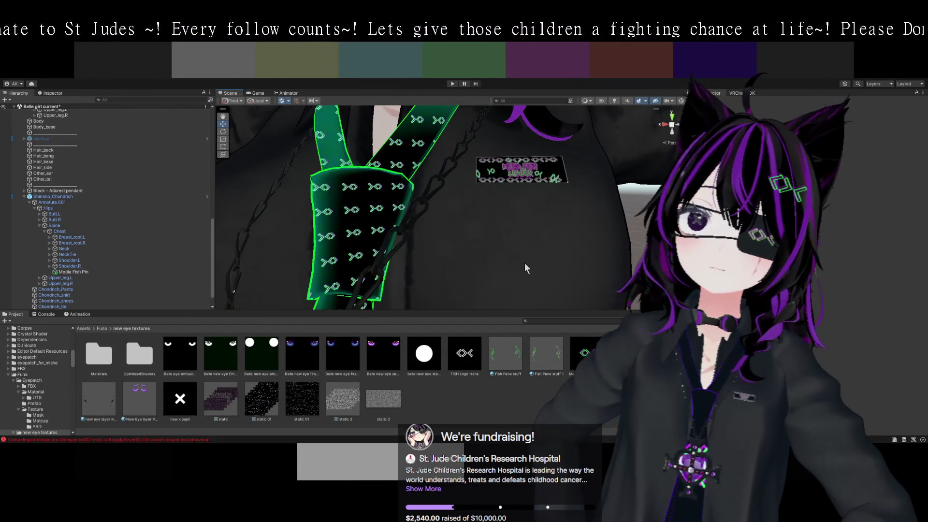
scroll(525, 262, down, 5)
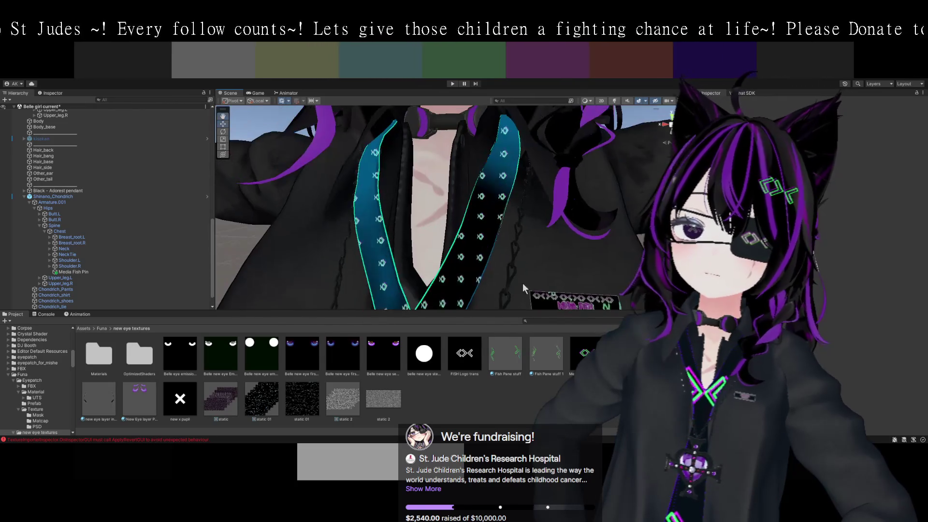
mouse_move(543, 259)
mouse_down()
mouse_move(534, 312)
mouse_move(550, 287)
mouse_move(555, 294)
mouse_up()
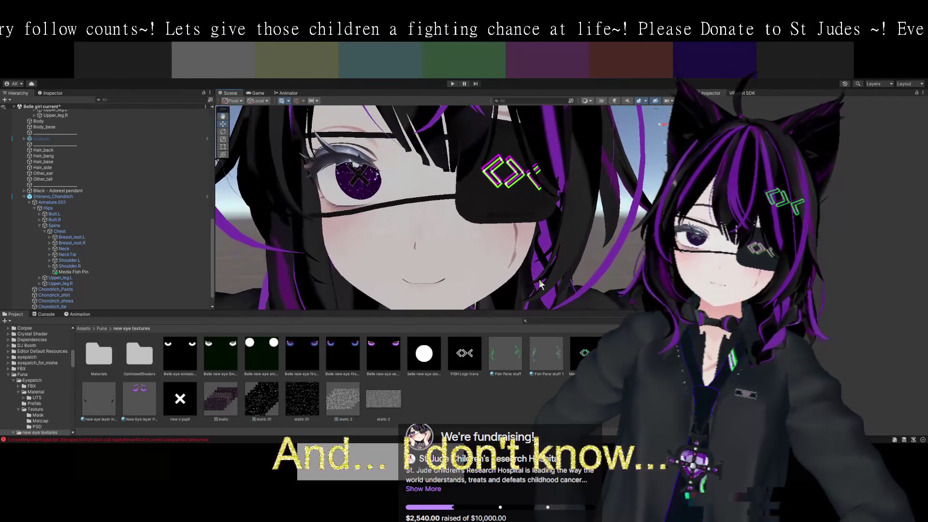
Select Belle Eyepatch, review its material settings, and enable its sparkle layer.
click(503, 199)
scroll(858, 232, down, 10)
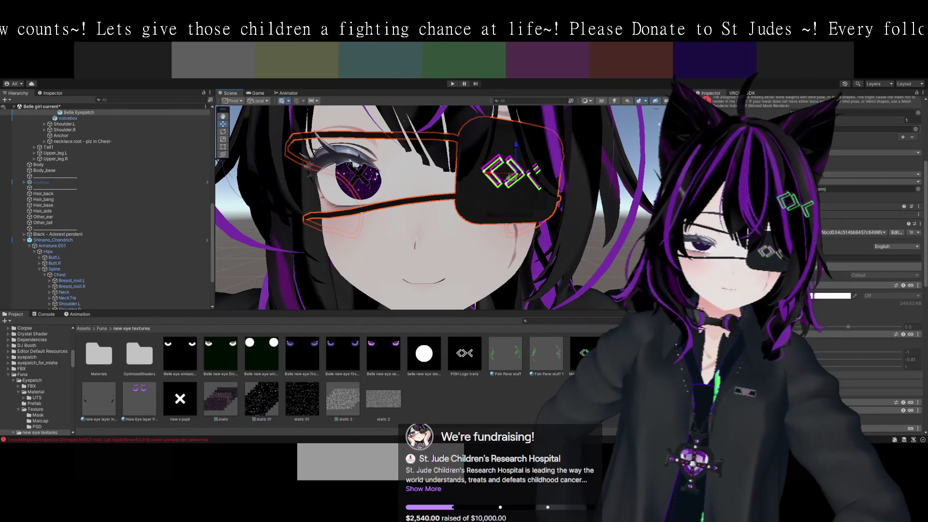
click(823, 234)
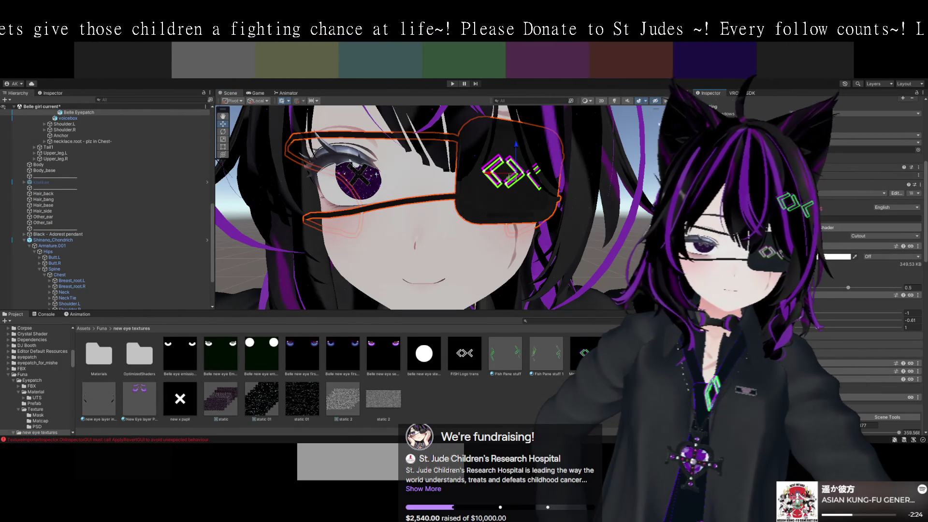
scroll(858, 232, down, 2)
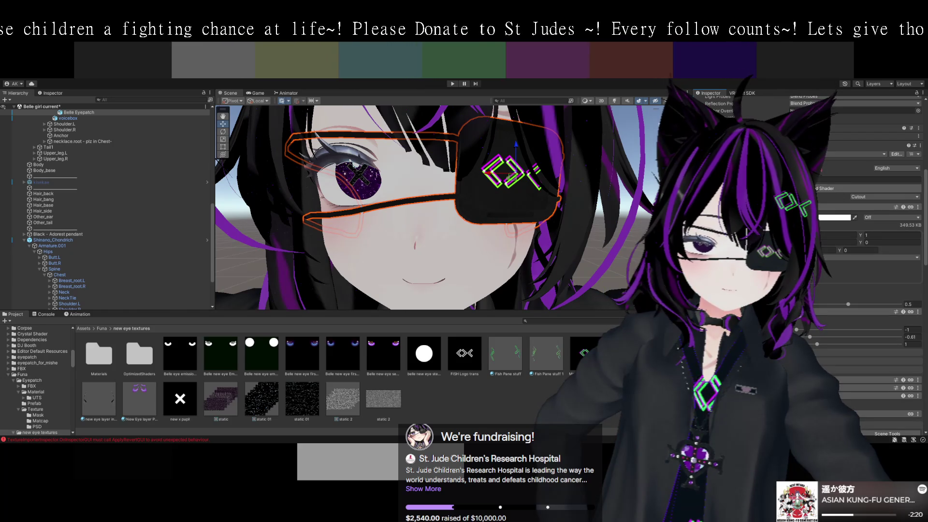
scroll(870, 242, down, 2)
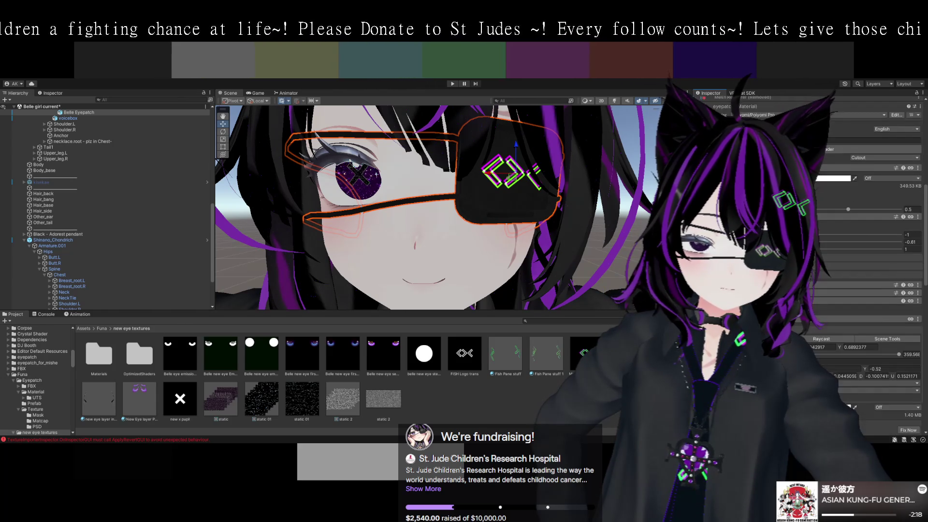
scroll(870, 266, down, 7)
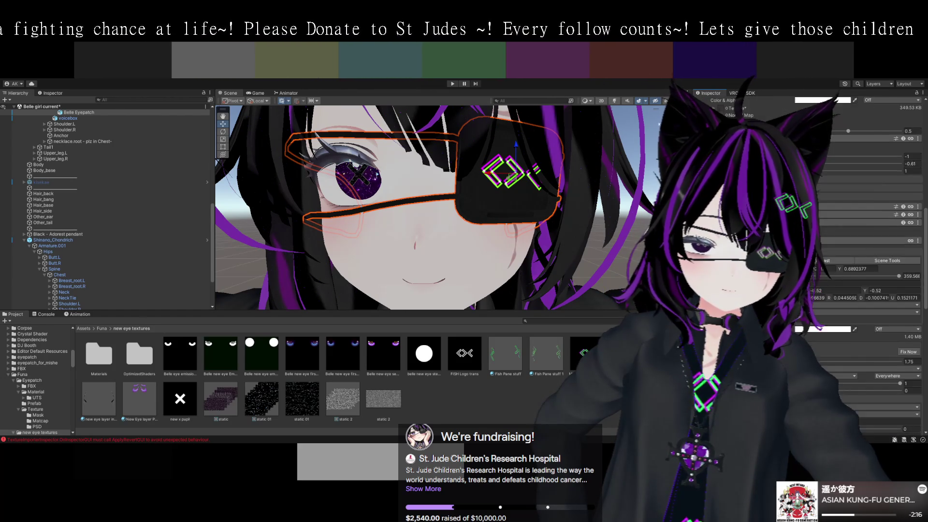
scroll(870, 241, down, 10)
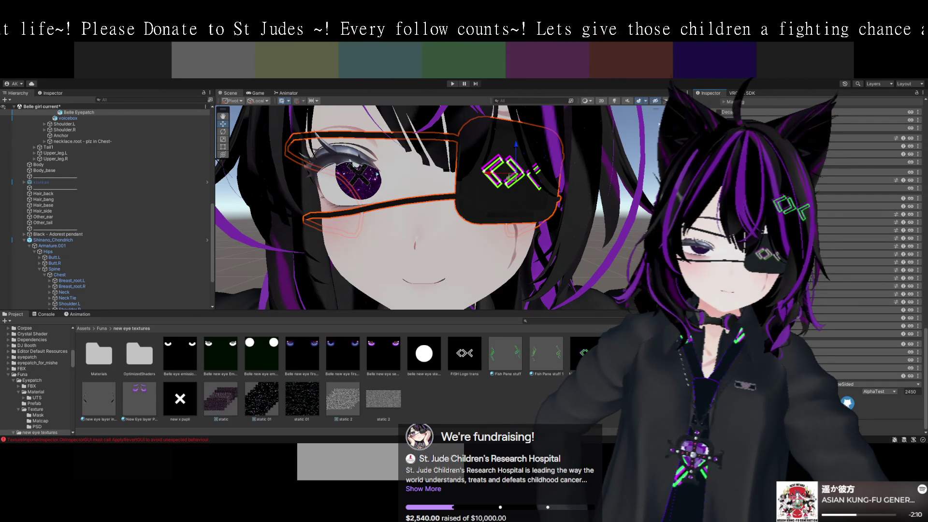
scroll(847, 402, up, 2)
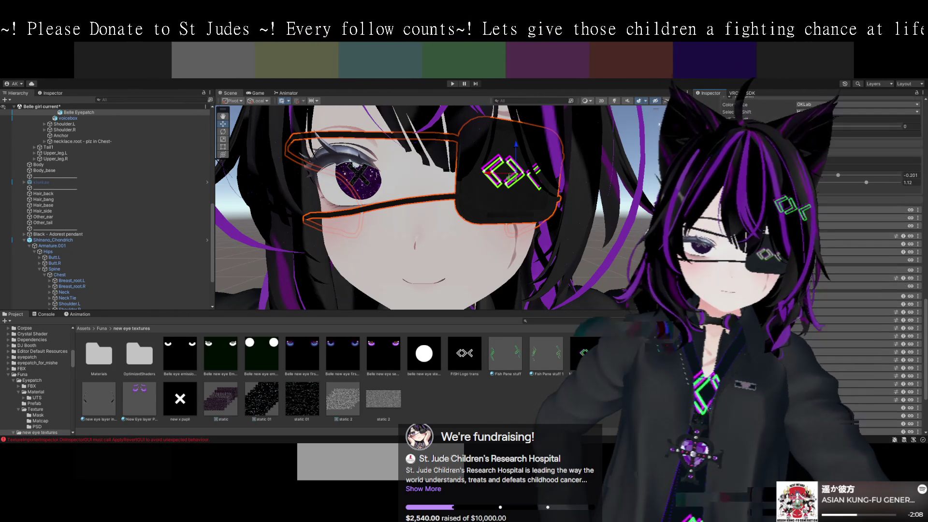
scroll(847, 402, down, 2)
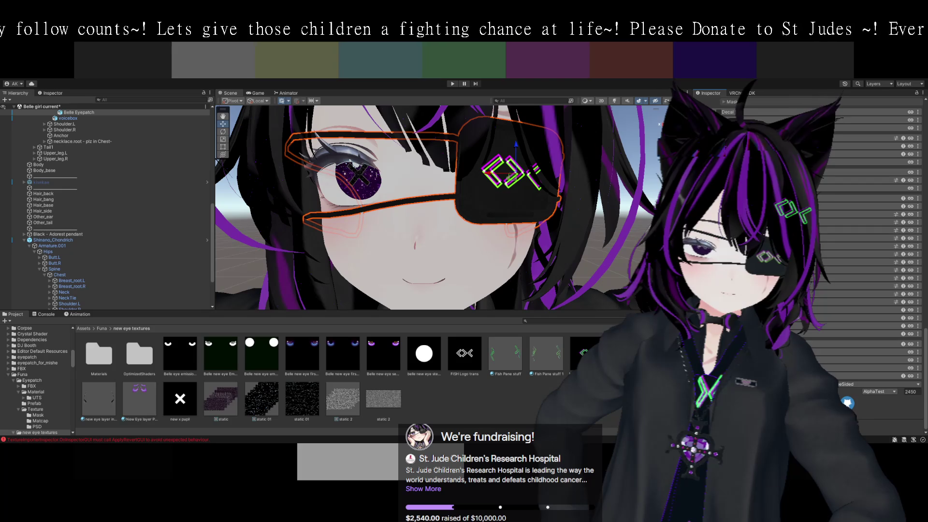
click(847, 403)
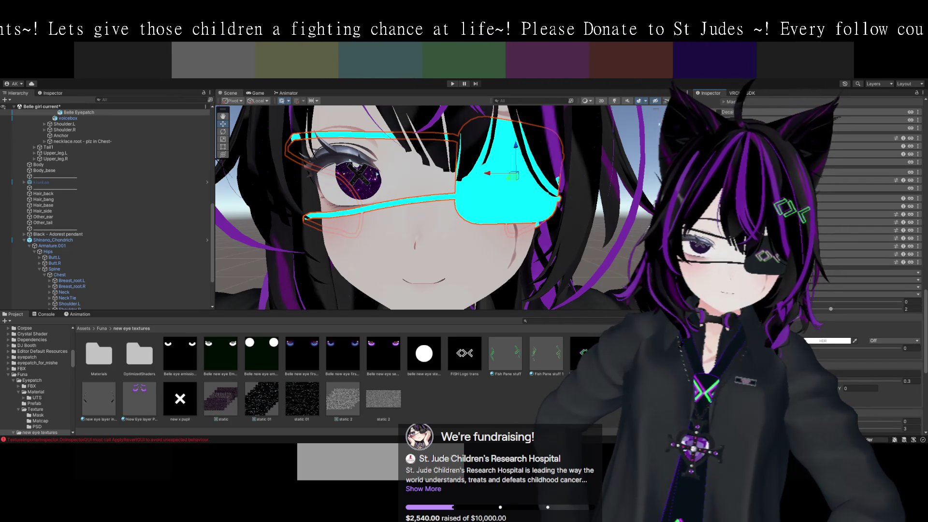
Zoom the view onto the eyepatch and scroll to its sparkle settings.
scroll(877, 266, down, 10)
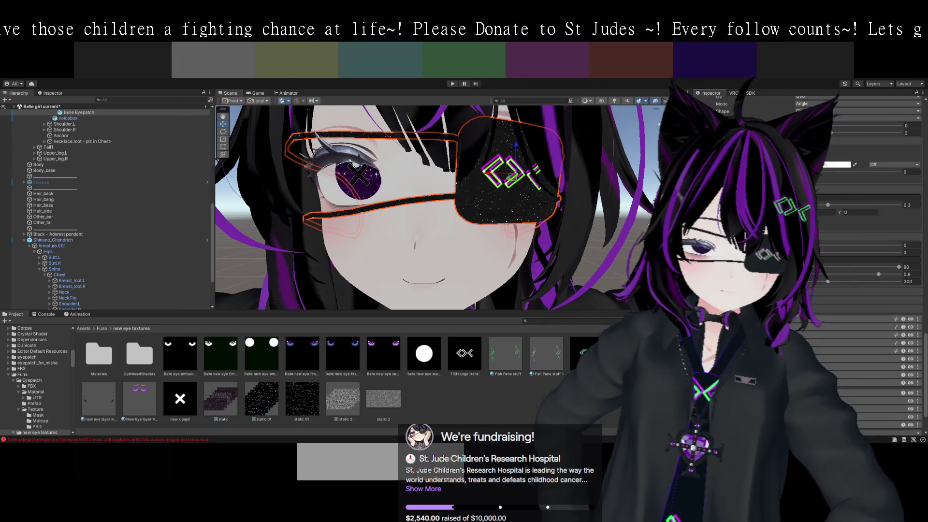
scroll(877, 266, up, 1)
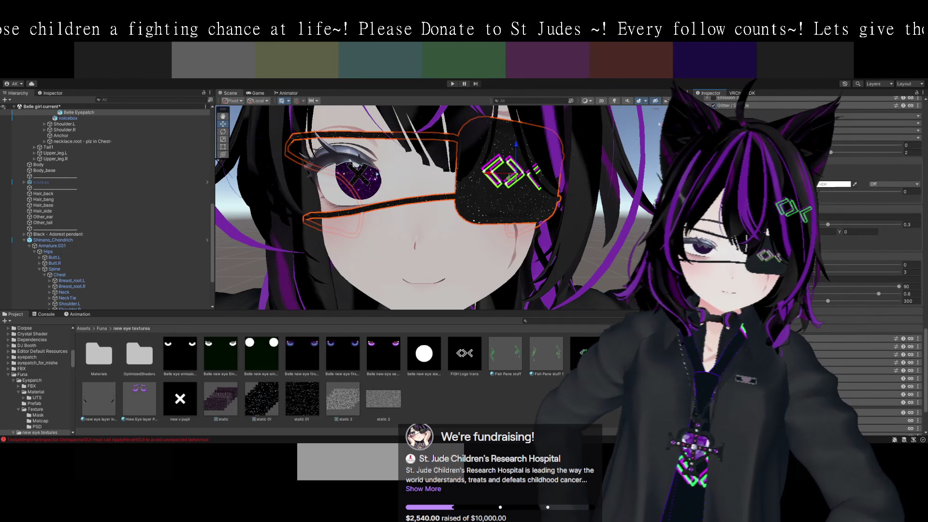
drag(621, 251, 626, 247)
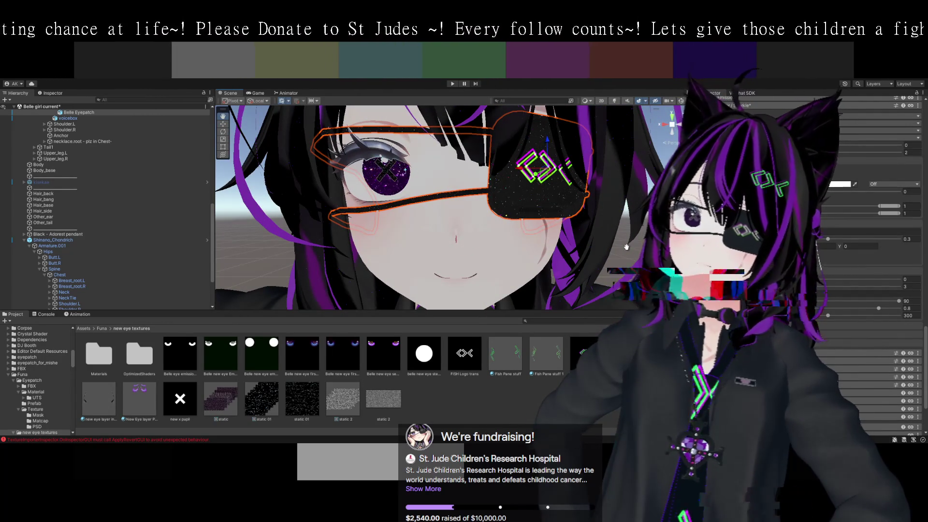
mouse_move(629, 242)
mouse_down()
mouse_move(608, 244)
mouse_move(783, 290)
mouse_up()
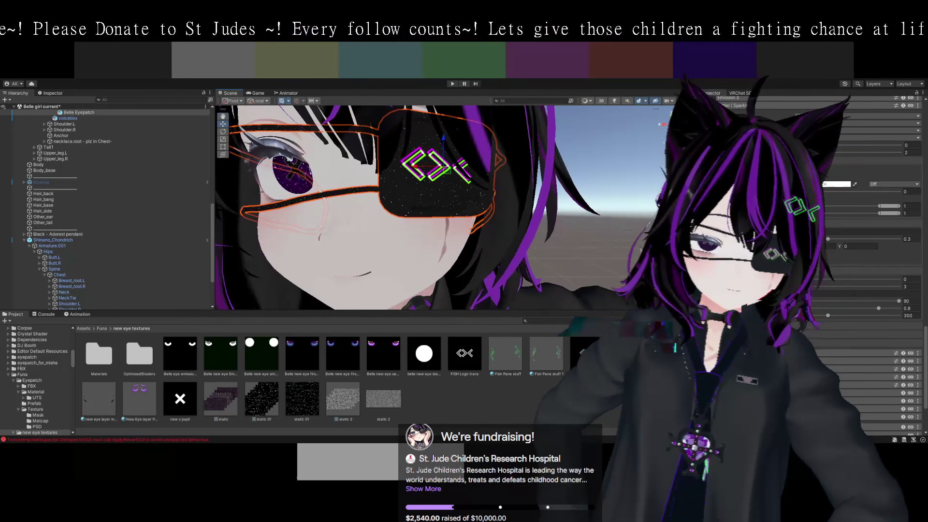
scroll(818, 298, up, 3)
scroll(818, 298, down, 4)
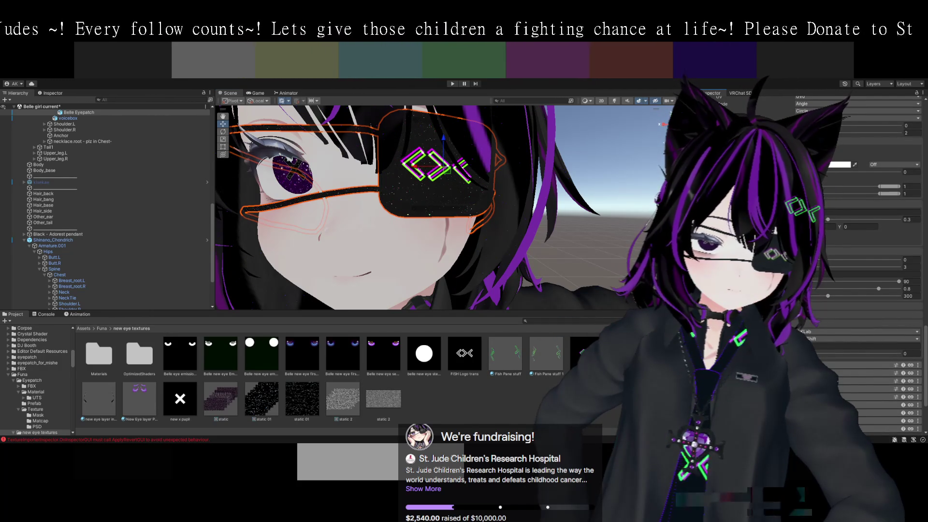
scroll(836, 317, down, 1)
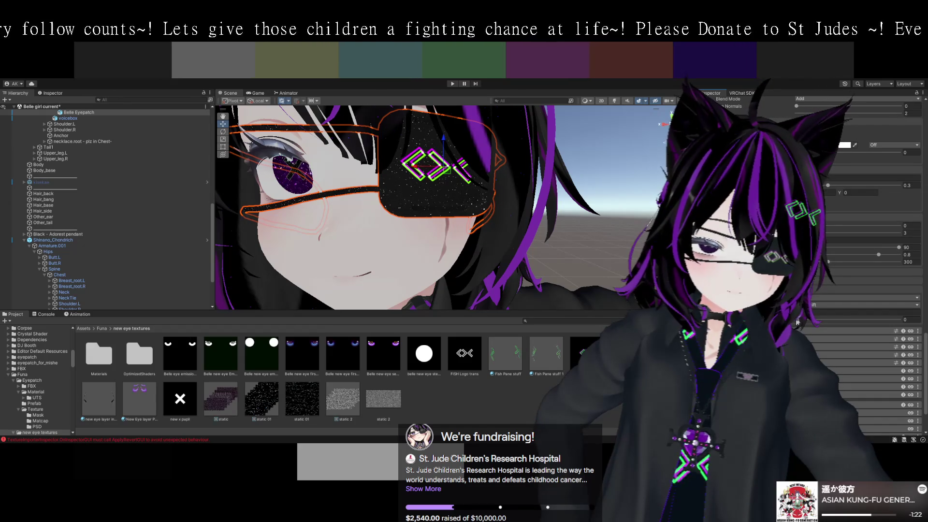
Raise the eyepatch's starry sparkle strength to 0.786 and collapse the sparkle section.
drag(798, 322, 812, 321)
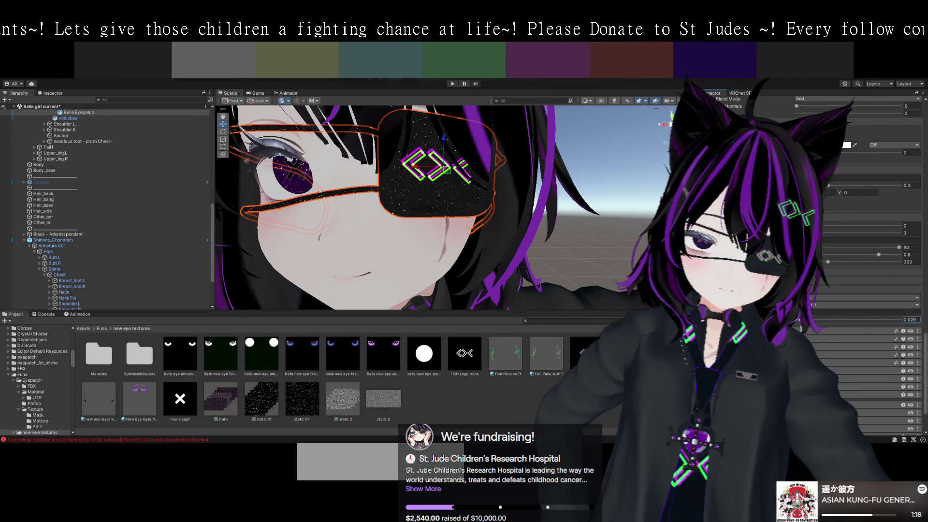
drag(873, 328, 865, 328)
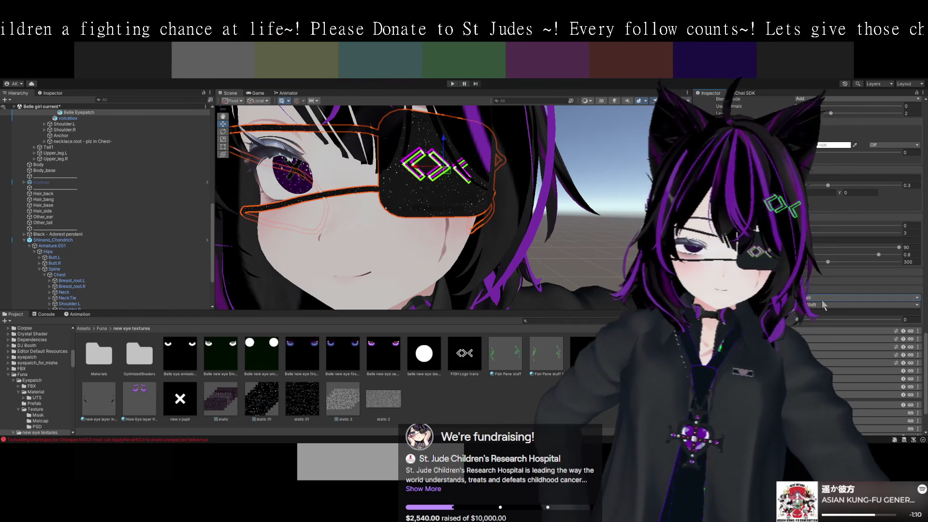
click(786, 301)
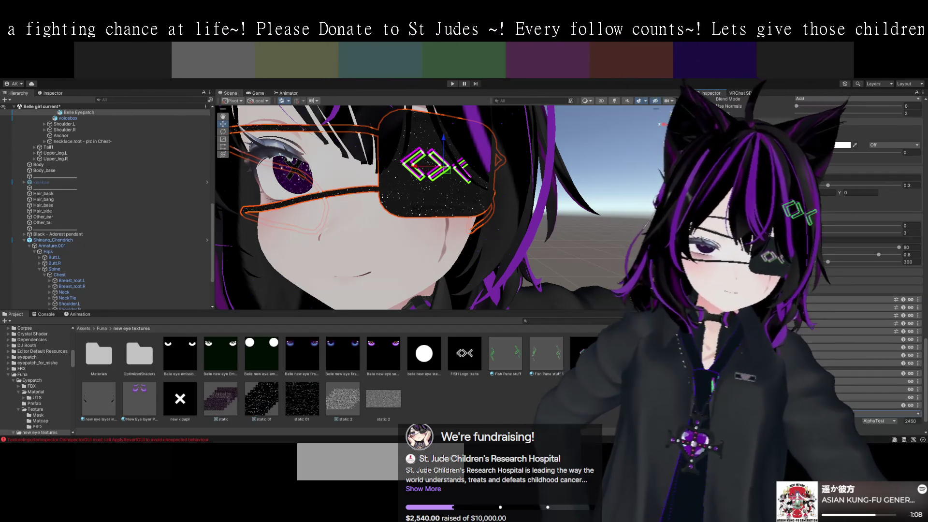
scroll(870, 242, up, 3)
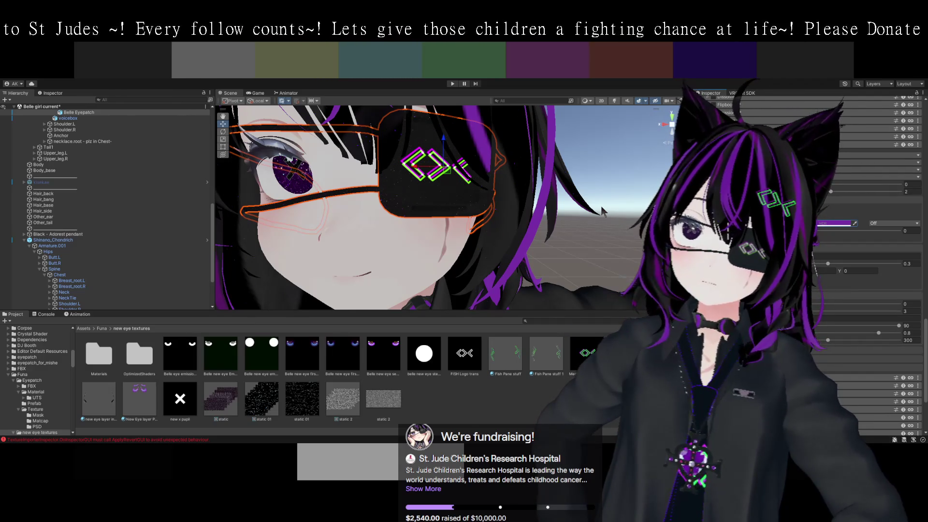
click(602, 211)
Scroll through the Chondrich_Pants material and frame the pants showing the fish-logo stripe.
key(f)
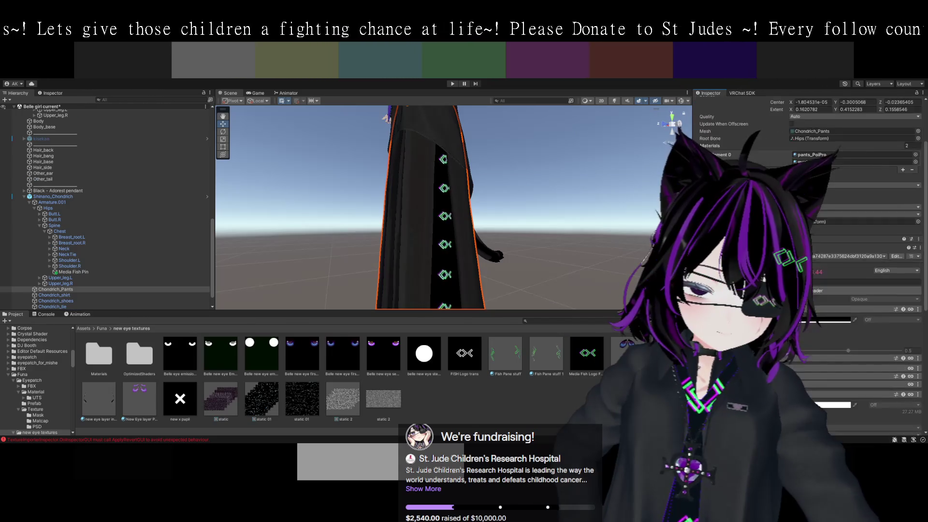
scroll(807, 218, up, 3)
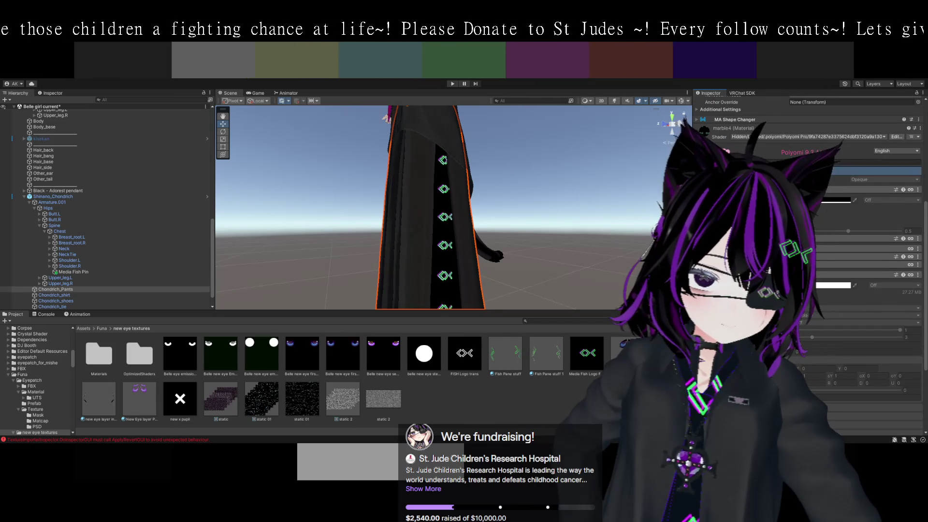
scroll(860, 217, down, 3)
scroll(860, 217, down, 2)
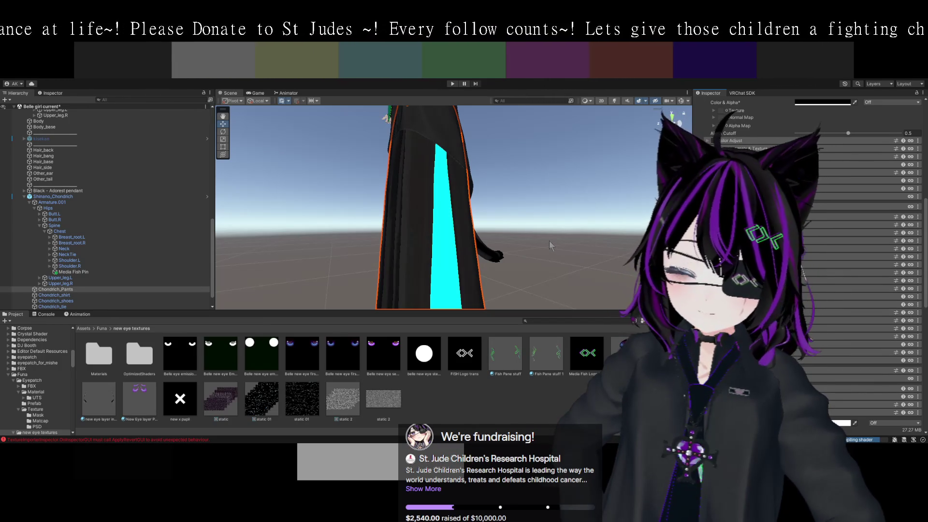
mouse_move(542, 243)
mouse_down()
mouse_move(532, 268)
mouse_move(532, 256)
mouse_move(541, 259)
mouse_move(479, 215)
mouse_move(603, 287)
mouse_up()
key(f)
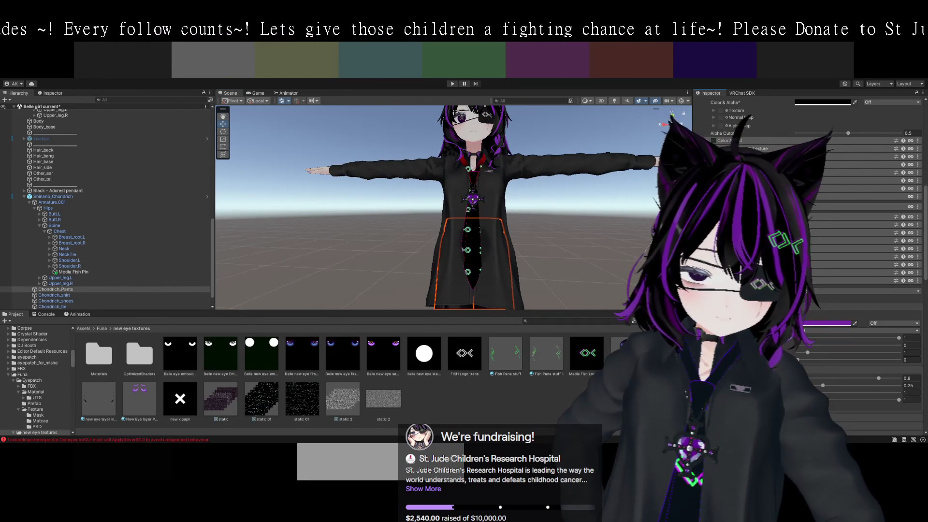
Zoom onto the tie, select Chondrich_tie, scroll to its material sections, and orbit to a frontal view.
scroll(811, 193, down, 2)
scroll(812, 194, down, 2)
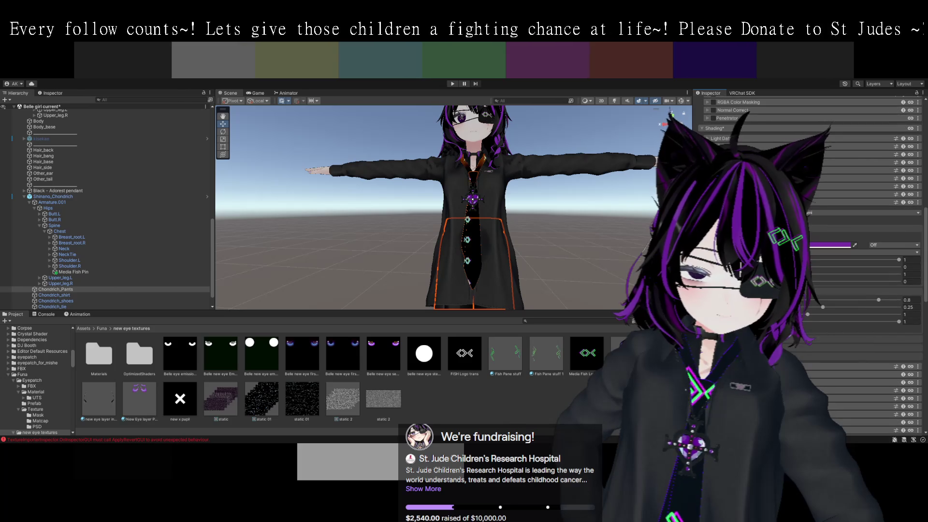
scroll(581, 253, up, 4)
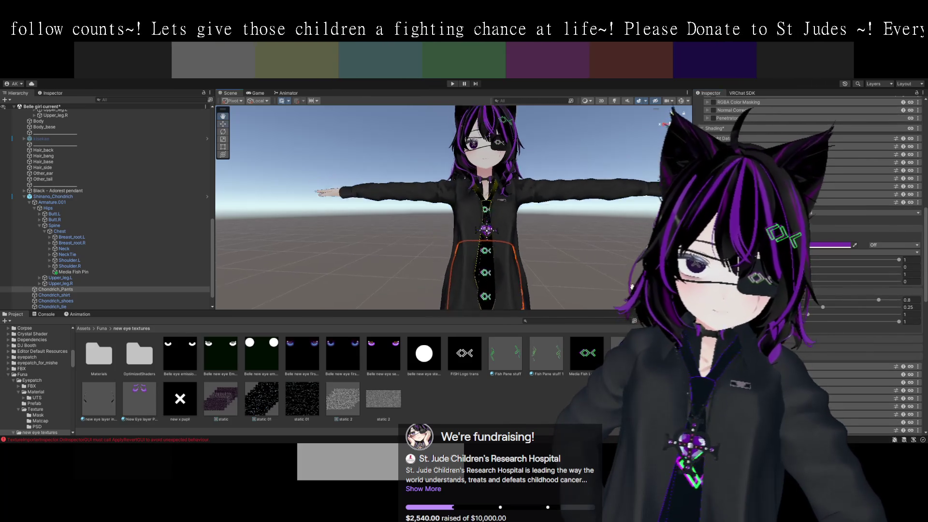
scroll(585, 254, up, 5)
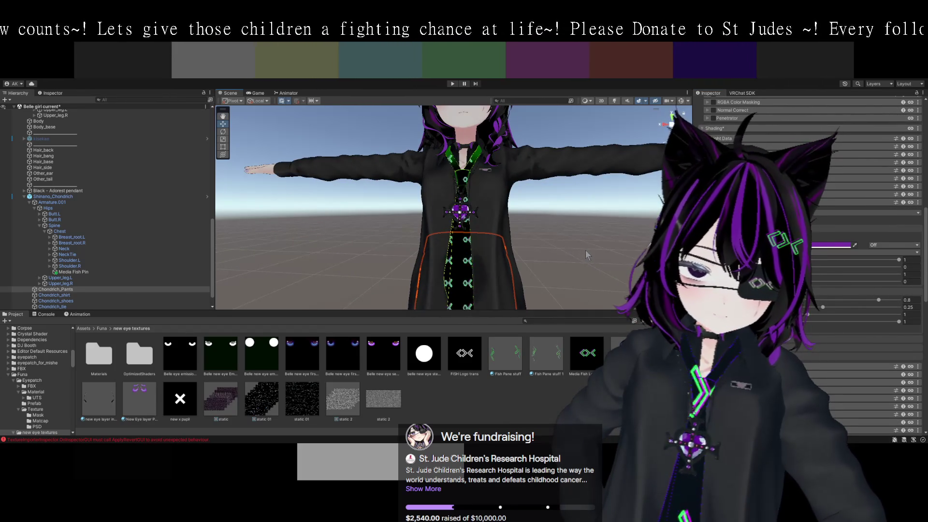
mouse_move(596, 256)
mouse_down()
mouse_move(435, 217)
mouse_move(594, 197)
mouse_move(498, 191)
mouse_move(467, 192)
mouse_move(347, 258)
mouse_move(575, 254)
mouse_move(584, 272)
mouse_move(558, 285)
mouse_move(561, 236)
mouse_move(519, 257)
mouse_move(481, 259)
mouse_move(468, 273)
mouse_move(513, 245)
mouse_up()
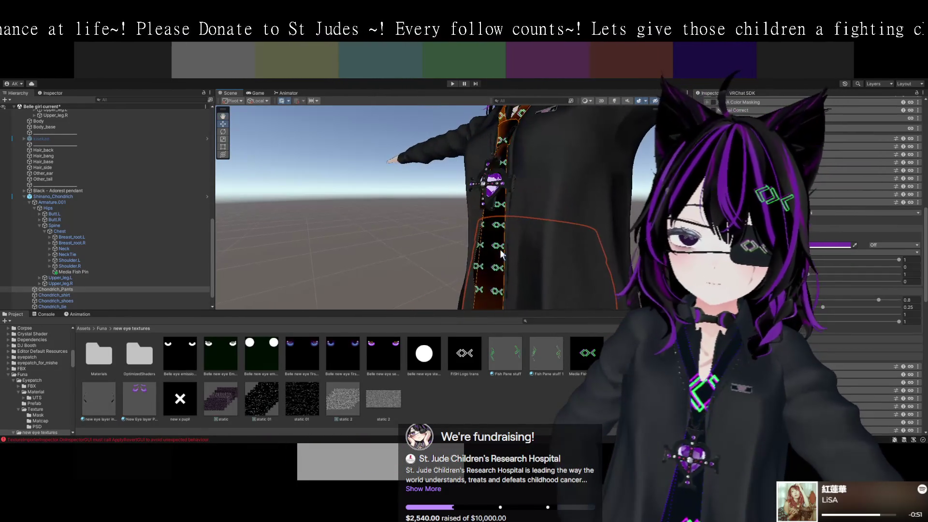
click(491, 256)
click(491, 256)
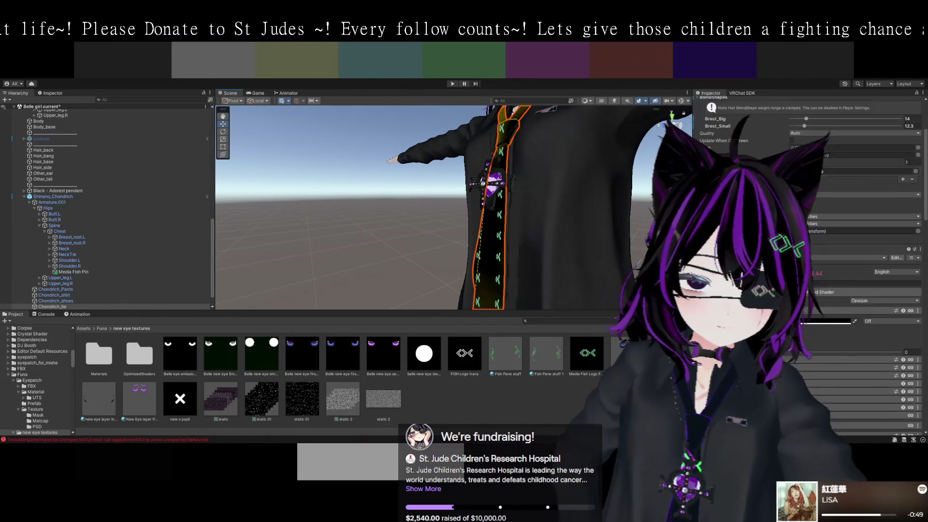
scroll(807, 242, down, 10)
scroll(822, 241, down, 4)
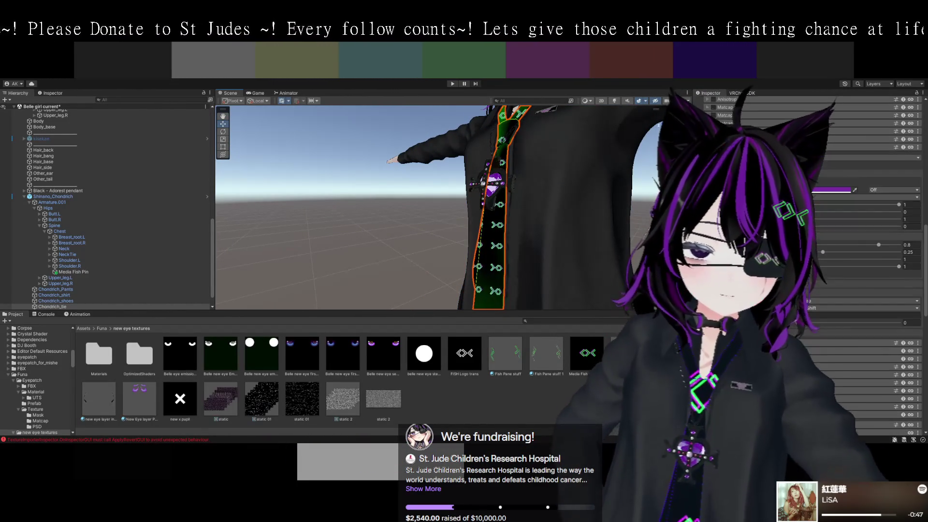
mouse_move(596, 274)
mouse_down()
mouse_move(580, 271)
mouse_move(633, 275)
mouse_move(532, 254)
mouse_move(575, 261)
mouse_move(551, 254)
mouse_move(442, 243)
mouse_move(492, 237)
mouse_move(456, 248)
mouse_move(546, 291)
mouse_move(449, 198)
mouse_up()
click(452, 202)
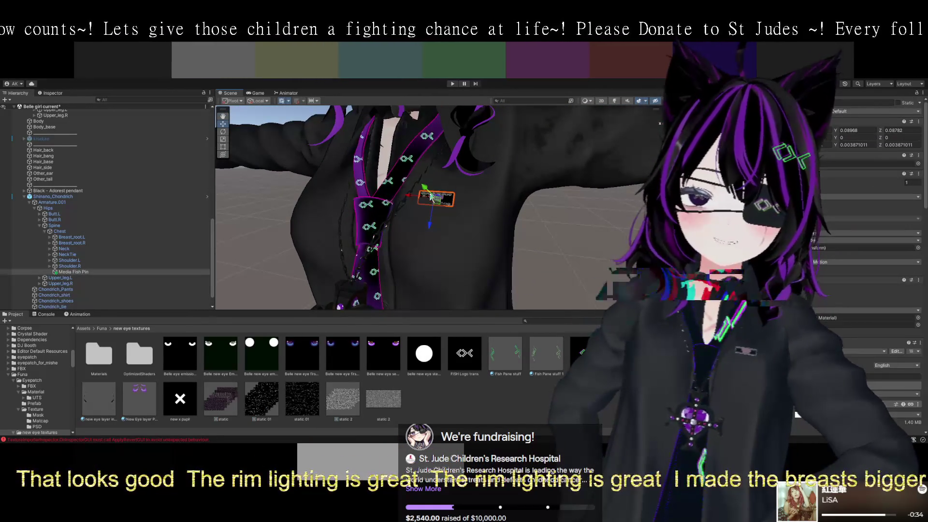
Orbit around the Media Fish Pin on the chest and switch to the Rotate tool.
mouse_move(429, 196)
mouse_down()
mouse_move(478, 212)
mouse_move(453, 236)
mouse_move(377, 220)
mouse_move(453, 228)
mouse_move(288, 217)
mouse_move(396, 274)
mouse_move(457, 284)
mouse_move(477, 233)
mouse_move(525, 226)
mouse_move(535, 239)
mouse_move(526, 217)
mouse_move(295, 175)
mouse_up()
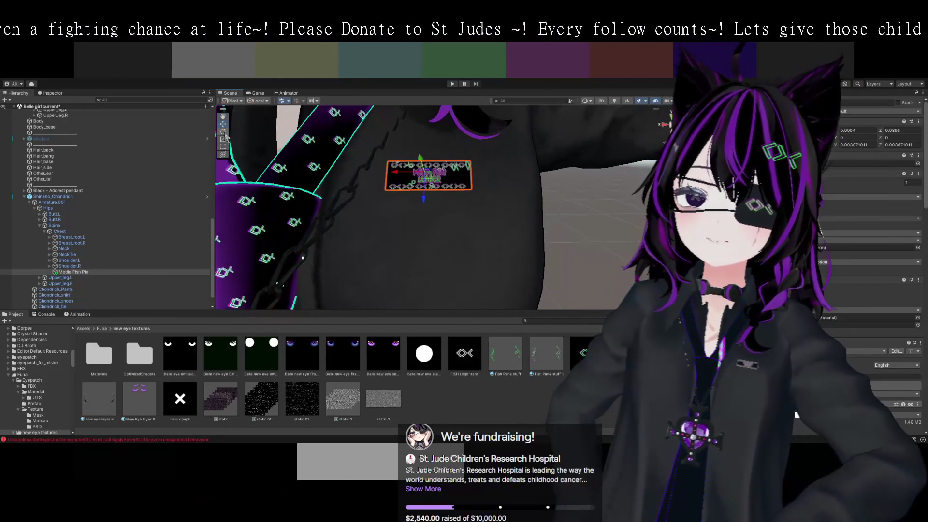
click(223, 132)
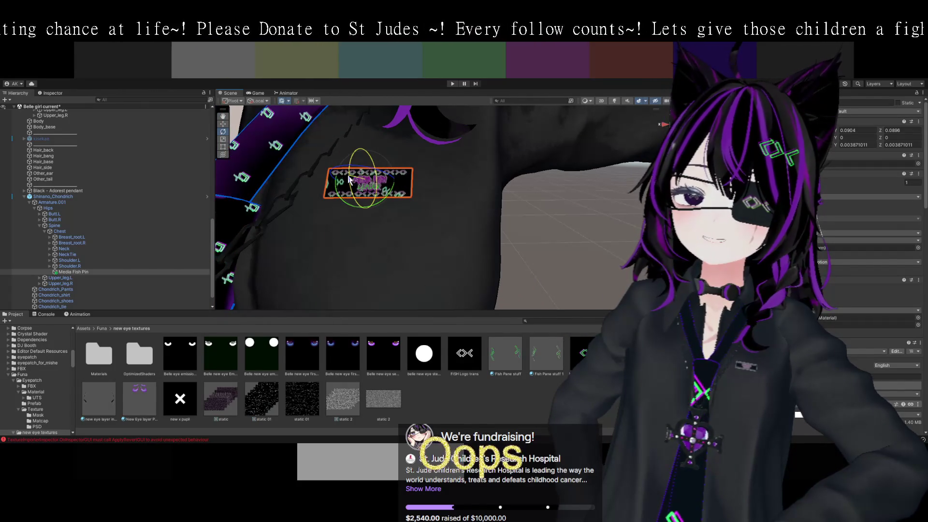
drag(363, 189, 514, 216)
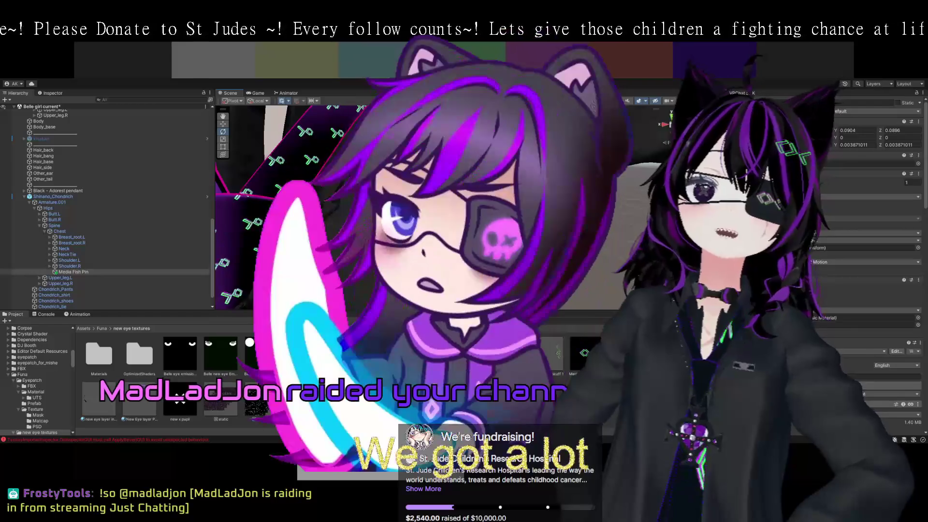
scroll(502, 195, down, 3)
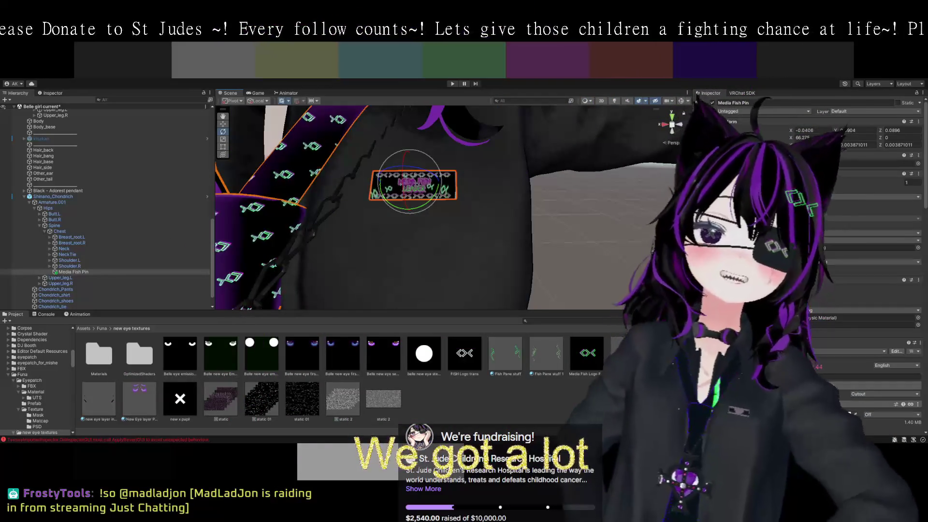